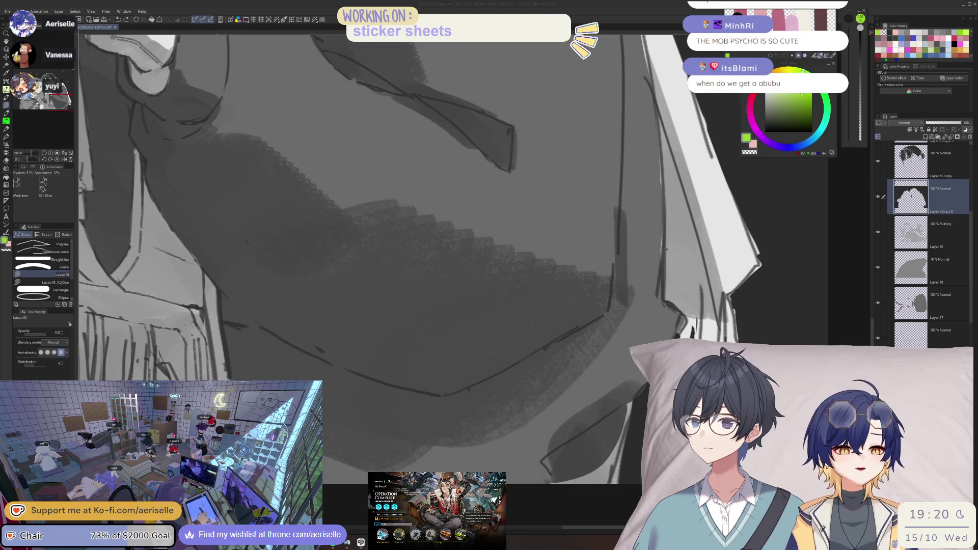
- Restore the Arknights window showing Operation 1-7 results over the Clip Studio Paint canvas
{"action": "left_click", "coordinate": [437, 509]}
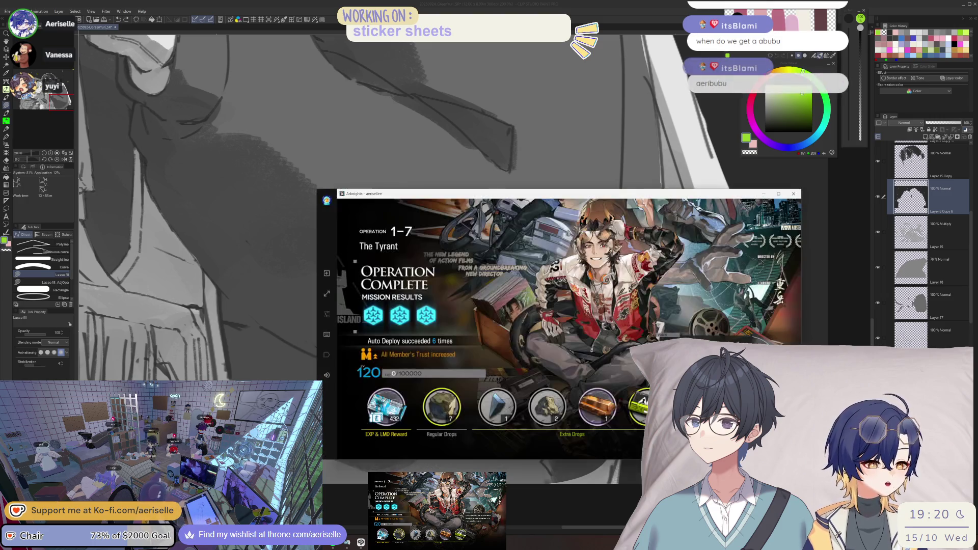
- Dismiss the game window and return to the illustration
{"action": "left_click", "coordinate": [830, 270]}
{"action": "scroll", "coordinate": [841, 244], "scroll_direction": "down", "scroll_amount": 5}
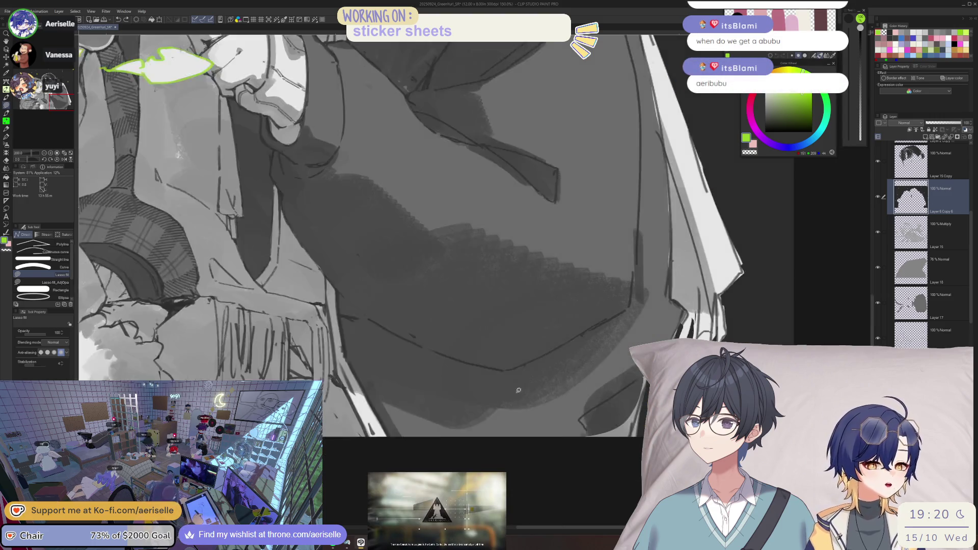
{"action": "scroll", "coordinate": [555, 435], "scroll_direction": "down", "scroll_amount": 2}
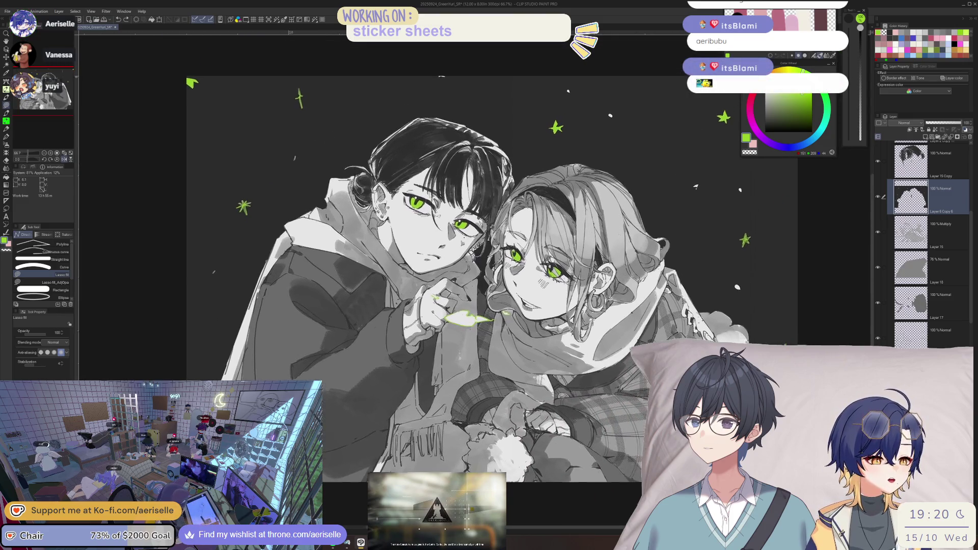
{"action": "scroll", "coordinate": [565, 437], "scroll_direction": "up", "scroll_amount": 3}
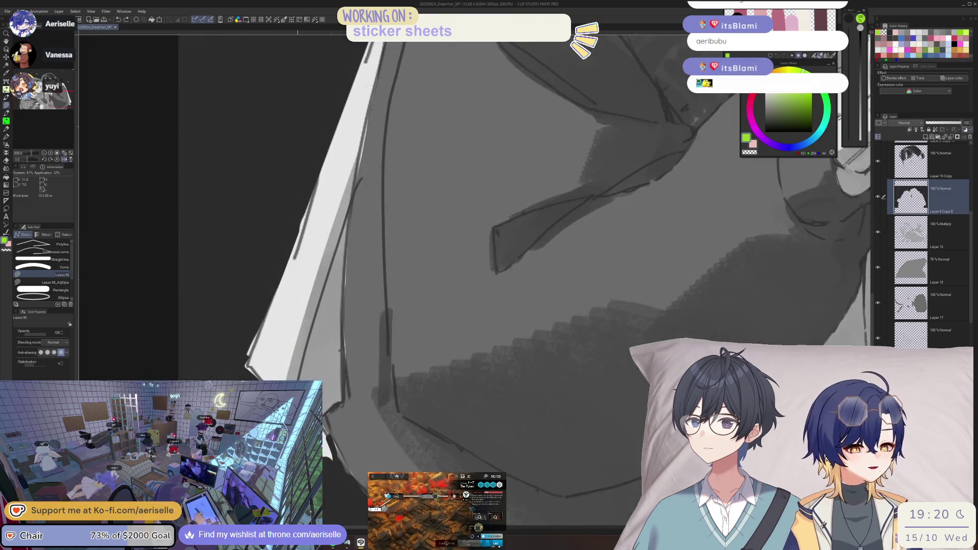
- Mirror the canvas view, zoom in on the boy's face, and select Layer 2 Copy 11
{"action": "key", "text": "o"}
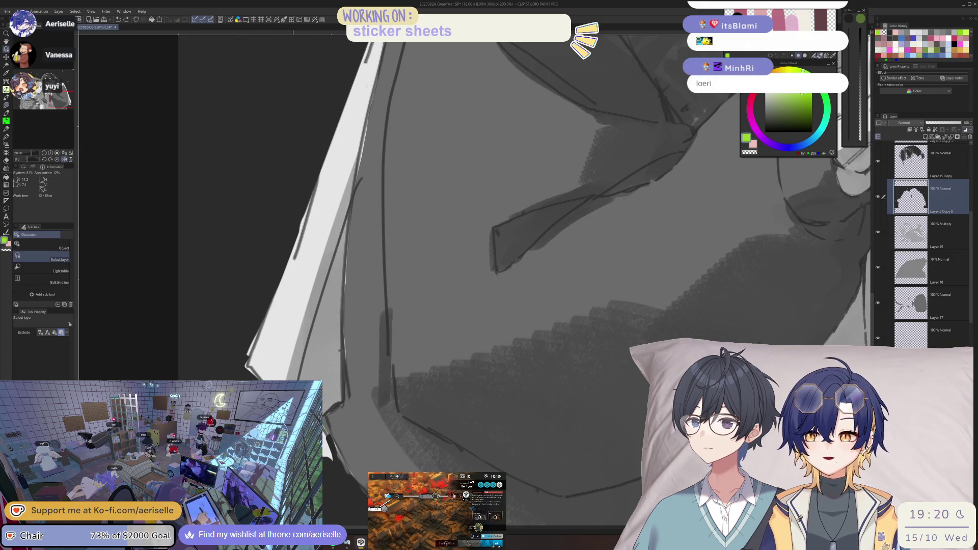
{"action": "scroll", "coordinate": [498, 435], "scroll_direction": "down", "scroll_amount": 3}
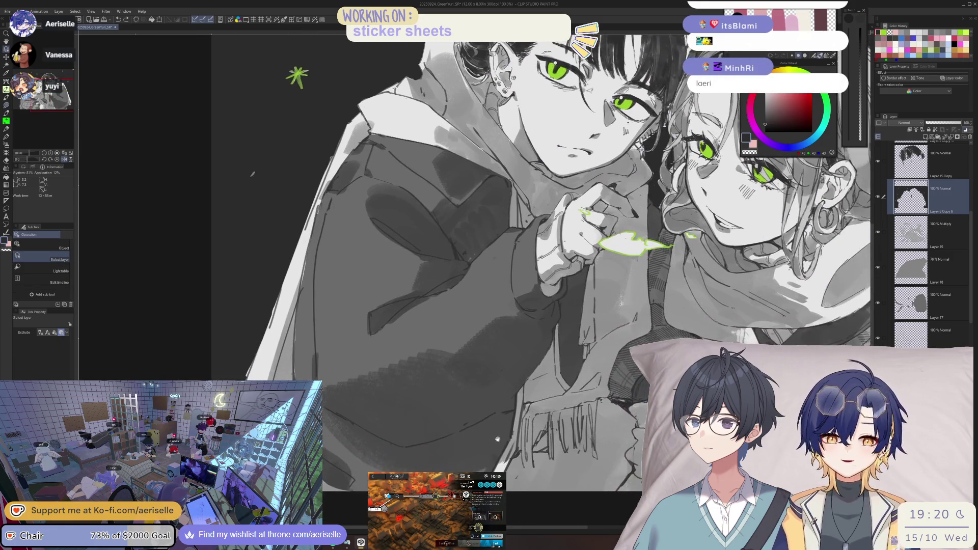
{"action": "mouse_move", "coordinate": [498, 436]}
{"action": "left_mouse_down"}
{"action": "mouse_move", "coordinate": [454, 422]}
{"action": "mouse_move", "coordinate": [492, 447]}
{"action": "mouse_move", "coordinate": [513, 377]}
{"action": "left_mouse_up"}
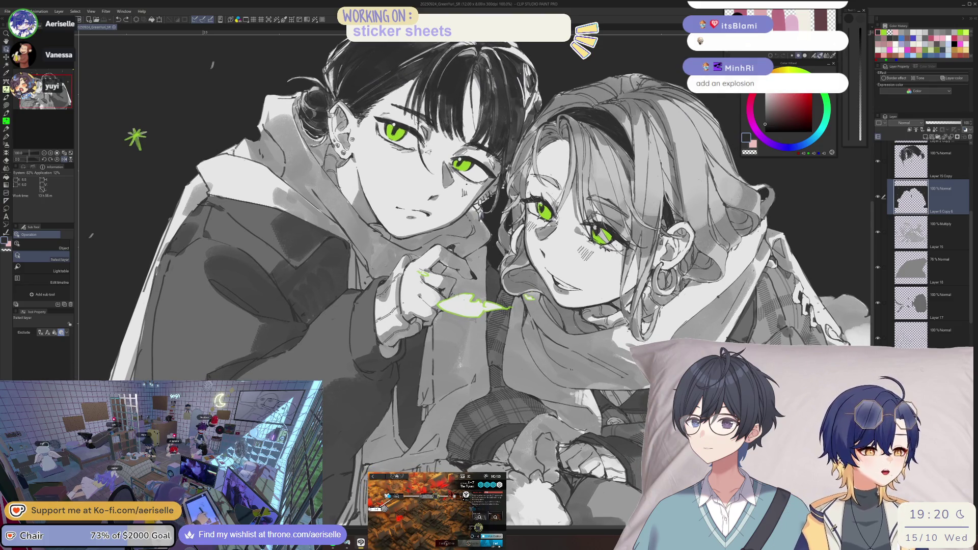
{"action": "key", "text": "h"}
{"action": "scroll", "coordinate": [477, 452], "scroll_direction": "up", "scroll_amount": 5}
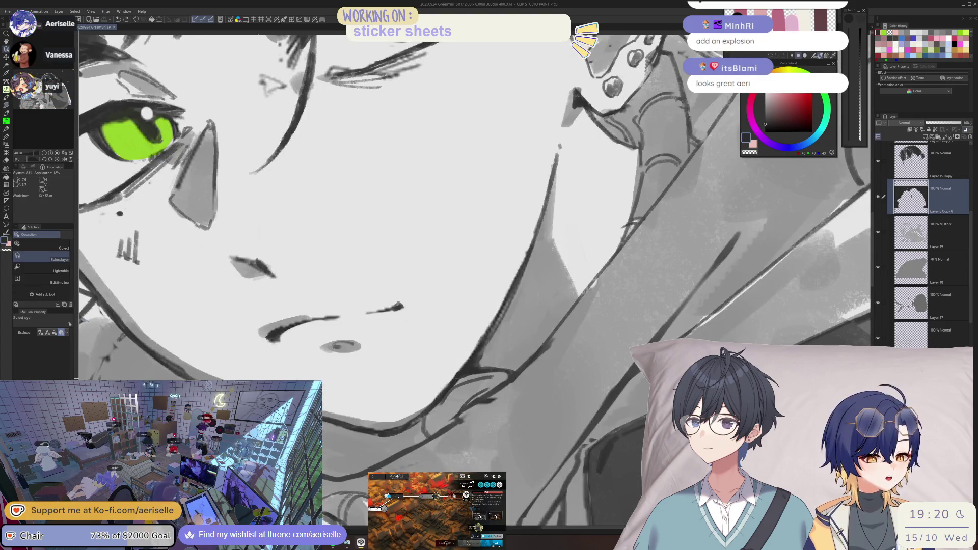
{"action": "left_click", "coordinate": [421, 421], "text": "ctrl+shift"}
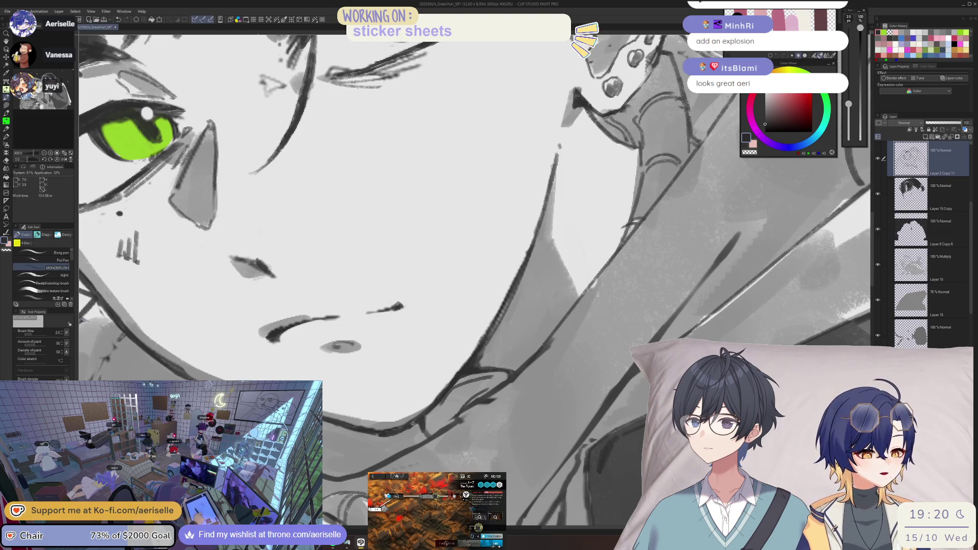
- Unmirror the canvas and reframe the view on the whole illustration
{"action": "scroll", "coordinate": [414, 423], "scroll_direction": "down", "scroll_amount": 6}
{"action": "key", "text": "h"}
{"action": "left_click_drag", "start_coordinate": [595, 396], "coordinate": [546, 412]}
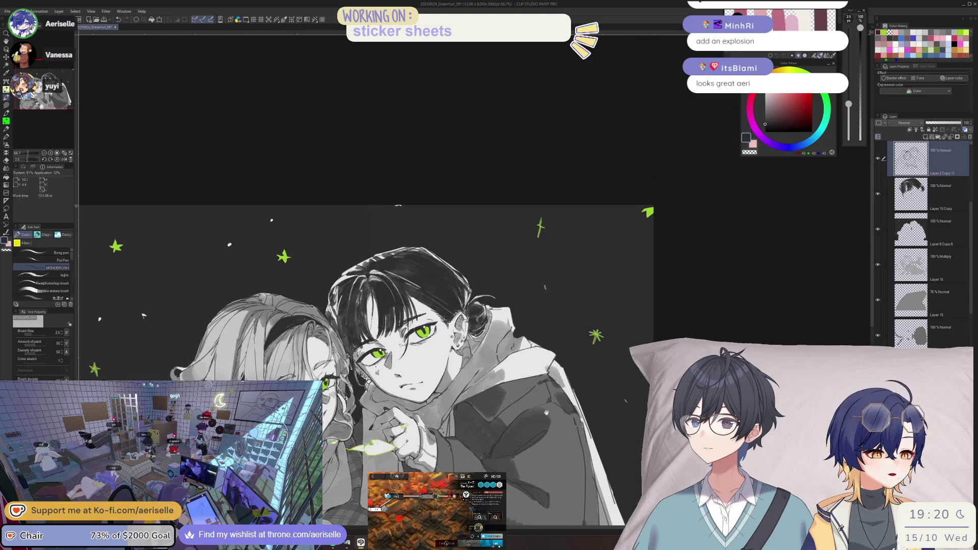
{"action": "scroll", "coordinate": [357, 306], "scroll_direction": "up", "scroll_amount": 5}
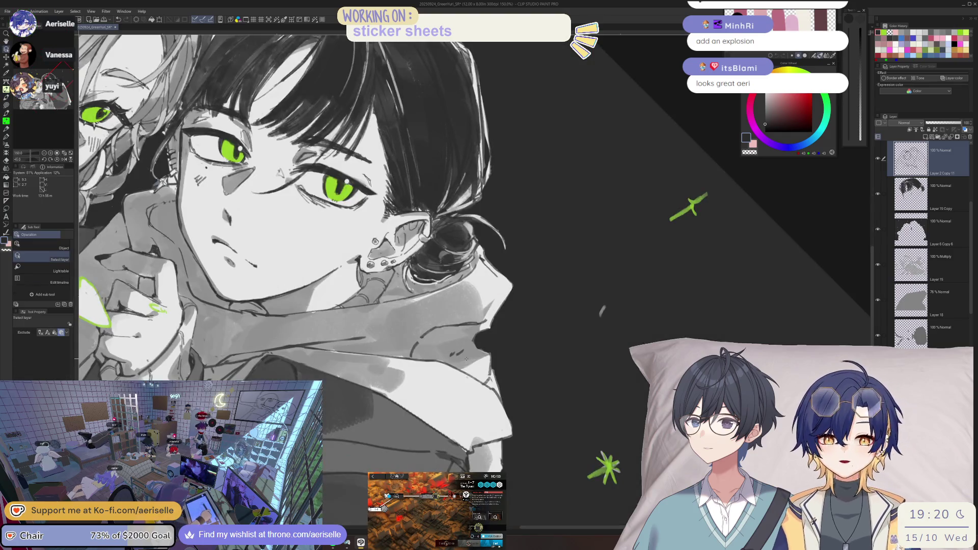
- On Multiply Layer 15, alternate brush and eraser while checking mirrored views, then reset rotation
{"action": "left_click", "coordinate": [466, 359]}
{"action": "key", "text": "b"}
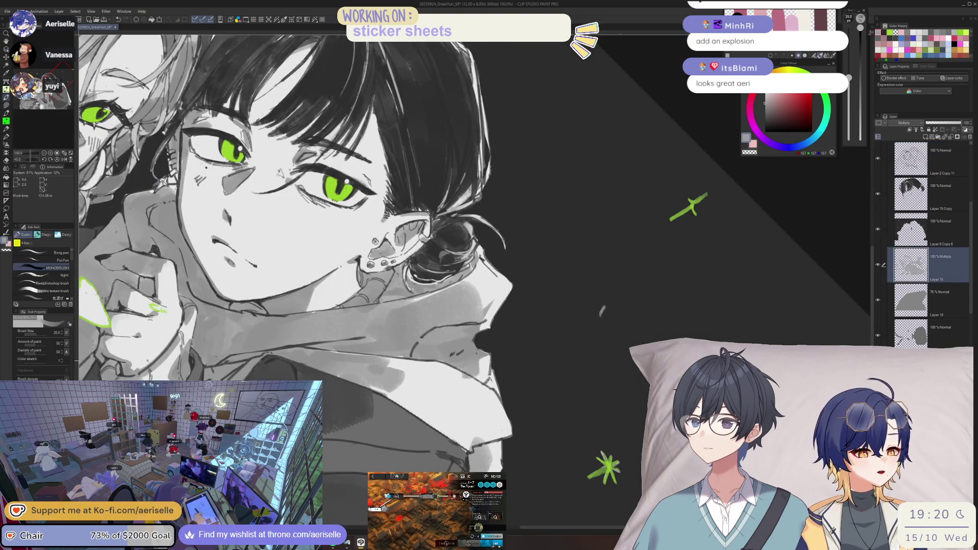
{"action": "key", "text": "h"}
{"action": "key", "text": "e"}
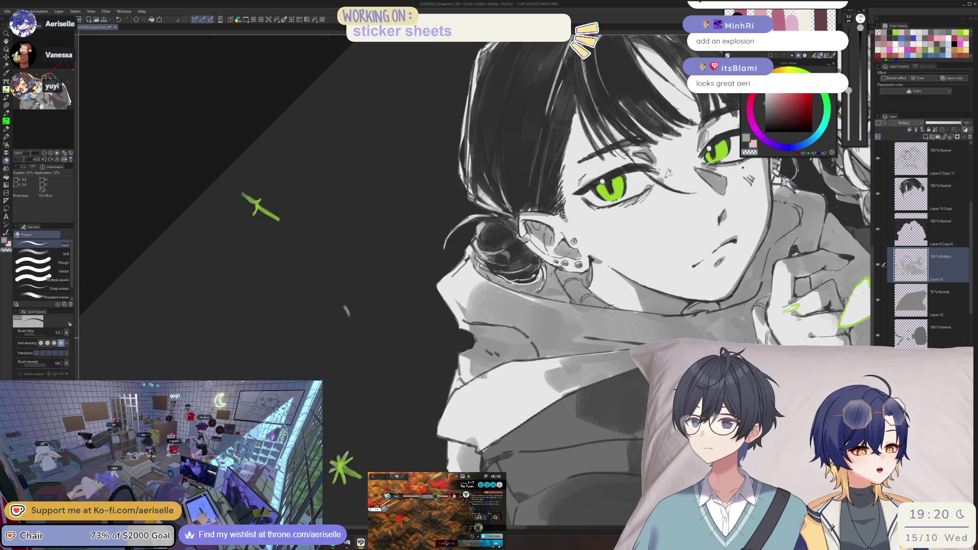
{"action": "key", "text": "h"}
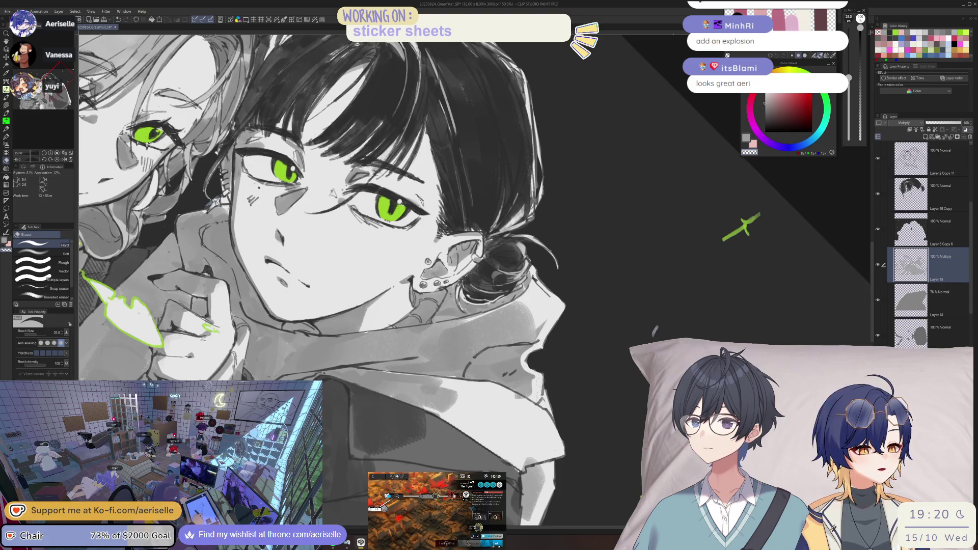
{"action": "key", "text": "h"}
{"action": "key", "text": "b"}
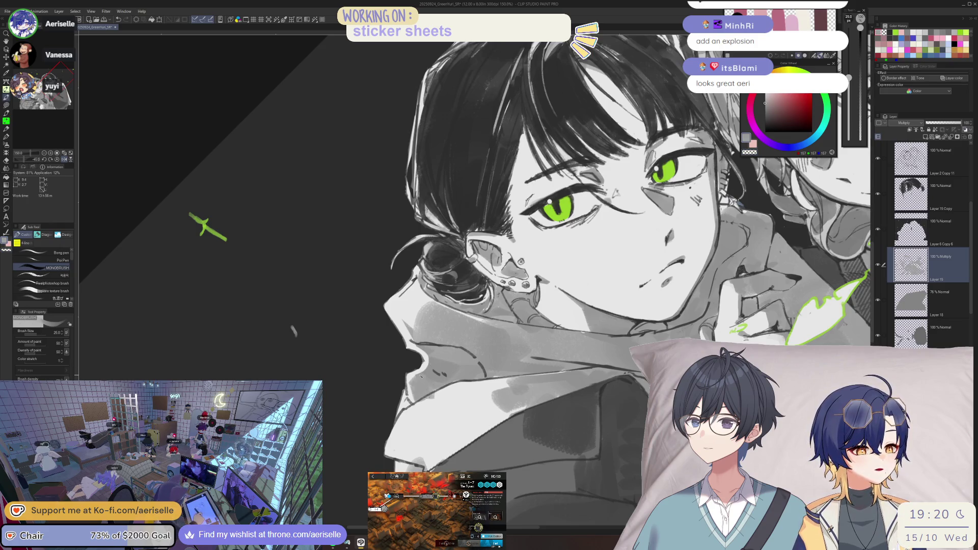
{"action": "key", "text": "h"}
{"action": "key", "text": "ctrl+@"}
{"action": "left_click_drag", "start_coordinate": [566, 402], "coordinate": [563, 366]}
- Mirror and zoom out to compare the whole composition
{"action": "key", "text": "h"}
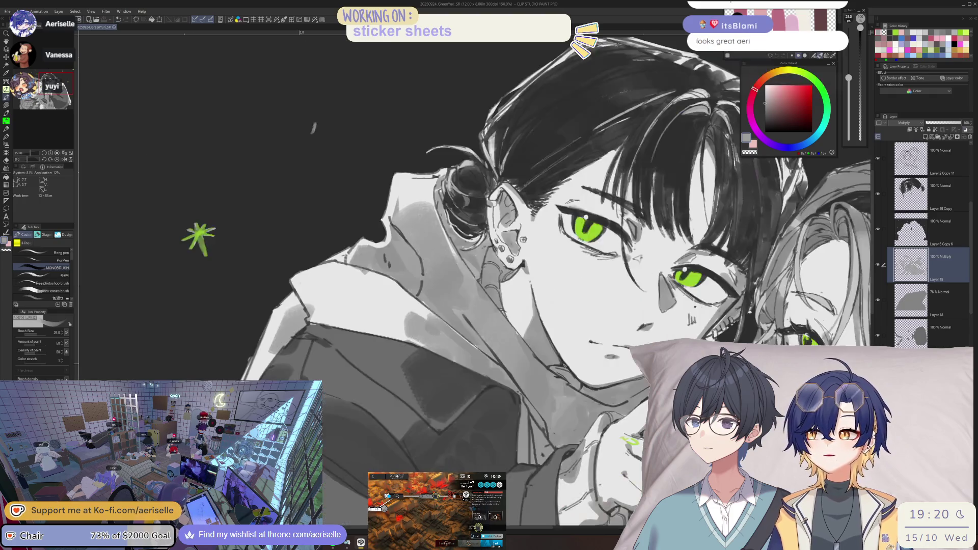
{"action": "key", "text": "ctrl+minus"}
{"action": "scroll", "coordinate": [617, 84], "scroll_direction": "down", "scroll_amount": 2}
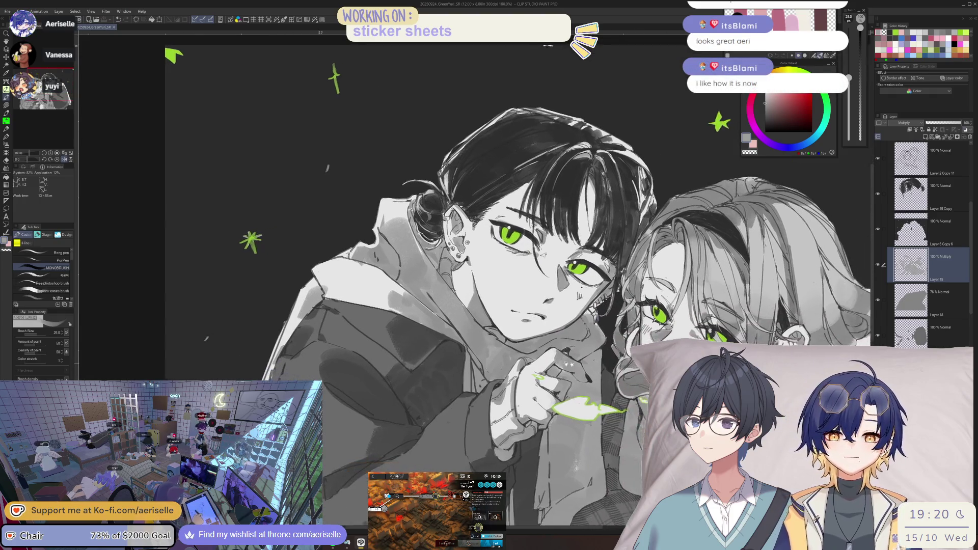
{"action": "key", "text": "h"}
{"action": "scroll", "coordinate": [489, 275], "scroll_direction": "down", "scroll_amount": 4}
{"action": "scroll", "coordinate": [489, 275], "scroll_direction": "up", "scroll_amount": 6}
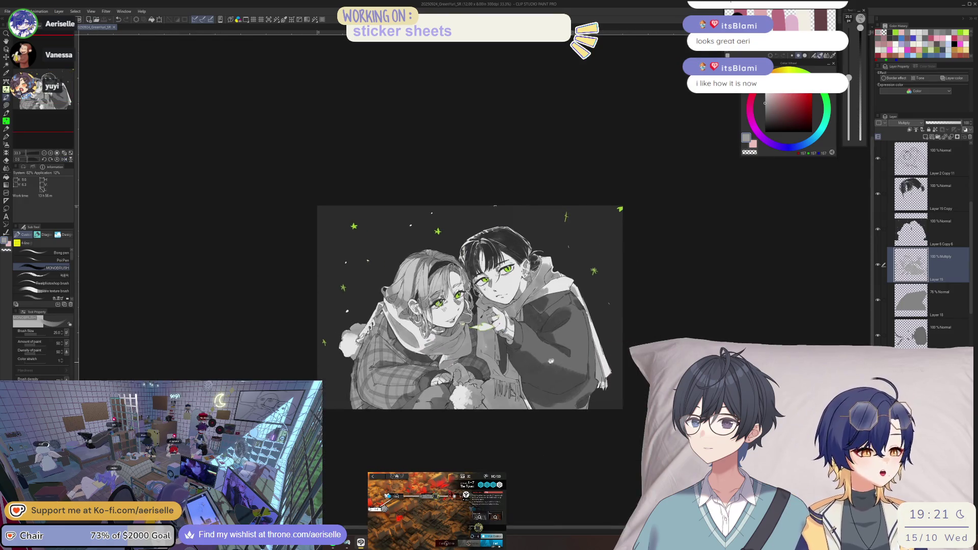
- Touch up the boy's ear and collar at brush size 60, reset the view, and save
{"action": "key", "text": "bracketright"}
{"action": "key", "text": "bracketright"}
{"action": "key", "text": "bracketright"}
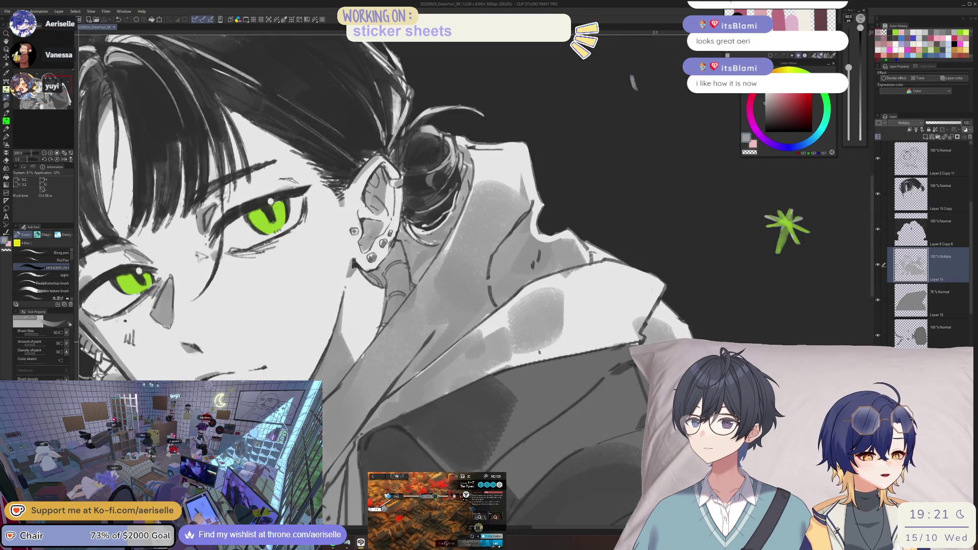
{"action": "left_click", "coordinate": [530, 312]}
{"action": "scroll", "coordinate": [787, 229], "scroll_direction": "down", "scroll_amount": 3}
{"action": "mouse_move", "coordinate": [611, 255]}
{"action": "left_mouse_down"}
{"action": "mouse_move", "coordinate": [459, 332]}
{"action": "mouse_move", "coordinate": [356, 408]}
{"action": "left_mouse_up"}
{"action": "scroll", "coordinate": [336, 438], "scroll_direction": "up", "scroll_amount": 3}
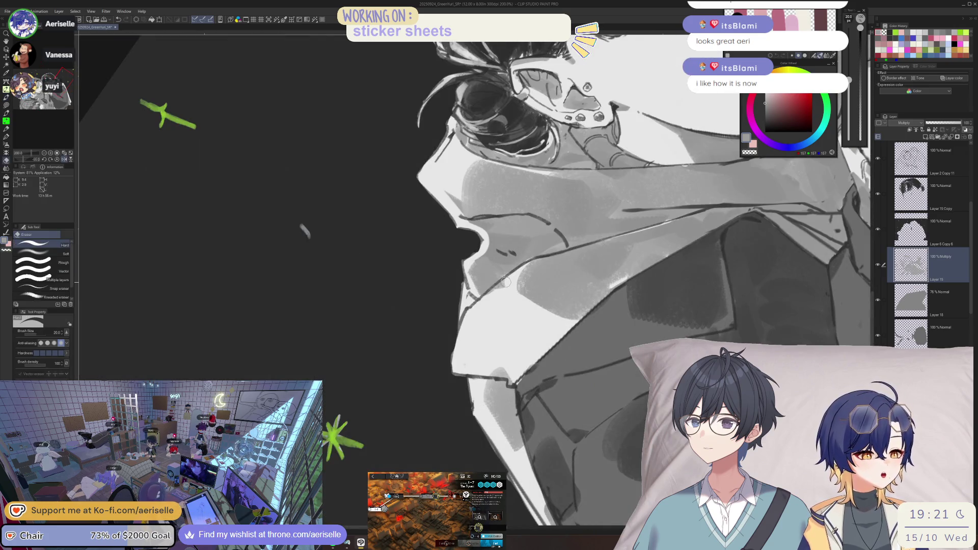
{"action": "left_click_drag", "start_coordinate": [500, 251], "coordinate": [514, 253]}
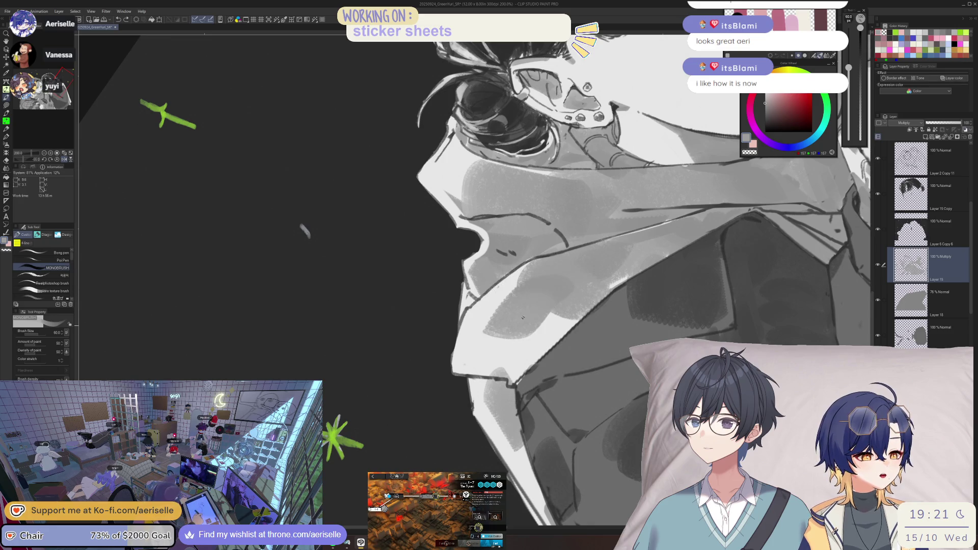
{"action": "key", "text": "h"}
{"action": "scroll", "coordinate": [577, 259], "scroll_direction": "down", "scroll_amount": 2}
{"action": "key", "text": "ctrl+at"}
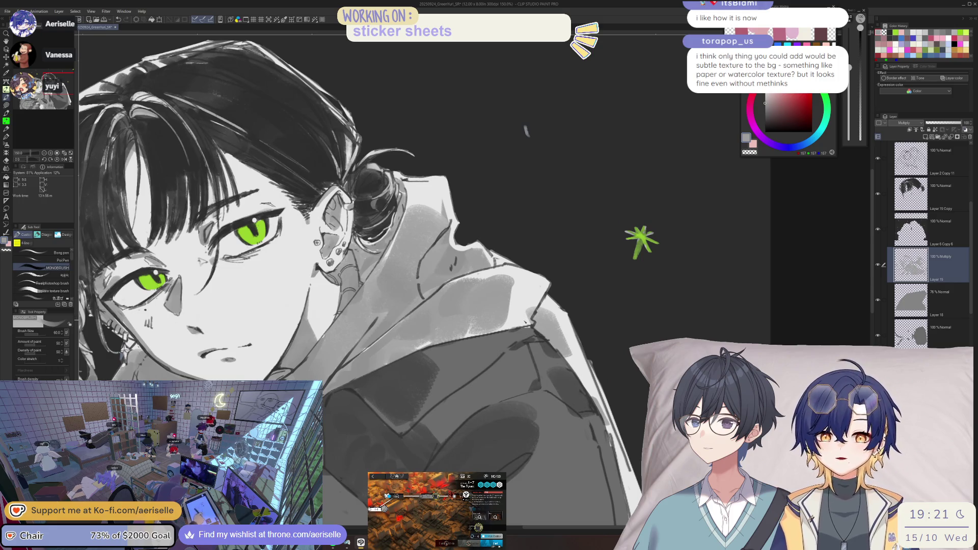
{"action": "key", "text": "ctrl+s"}
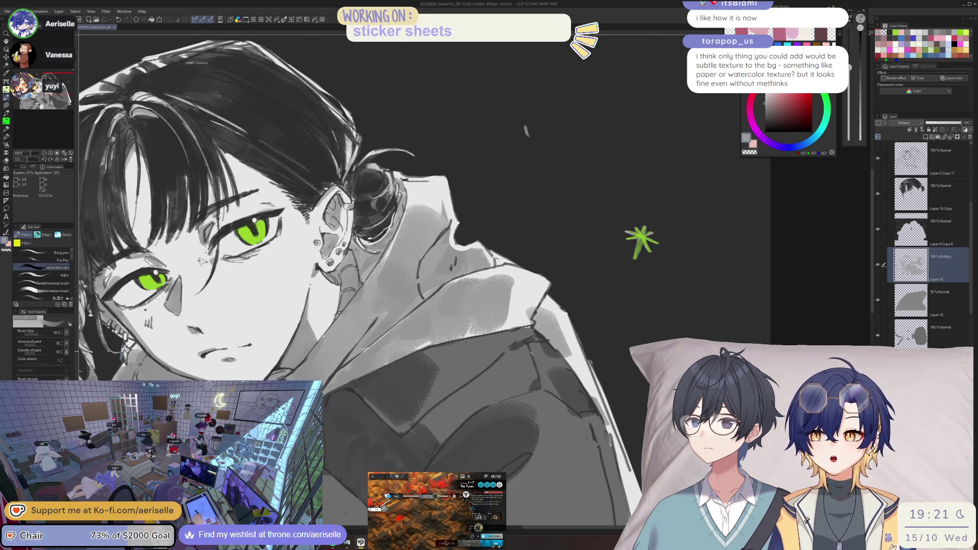
{"action": "scroll", "coordinate": [531, 353], "scroll_direction": "down", "scroll_amount": 5}
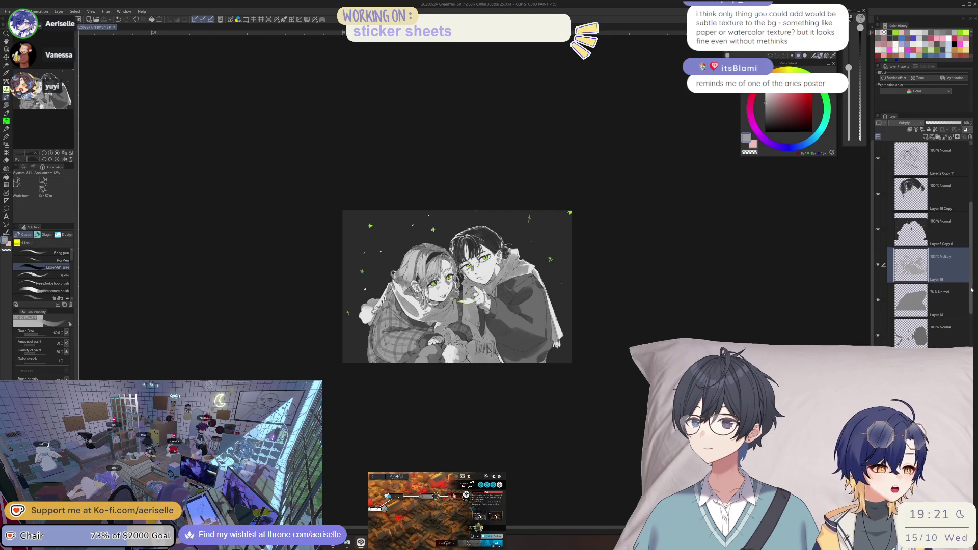
- Hide the dark Layer 6 Copy 6 and add Layer 6 Copy 7 with a grey gradient
{"action": "scroll", "coordinate": [963, 285], "scroll_direction": "down", "scroll_amount": 2}
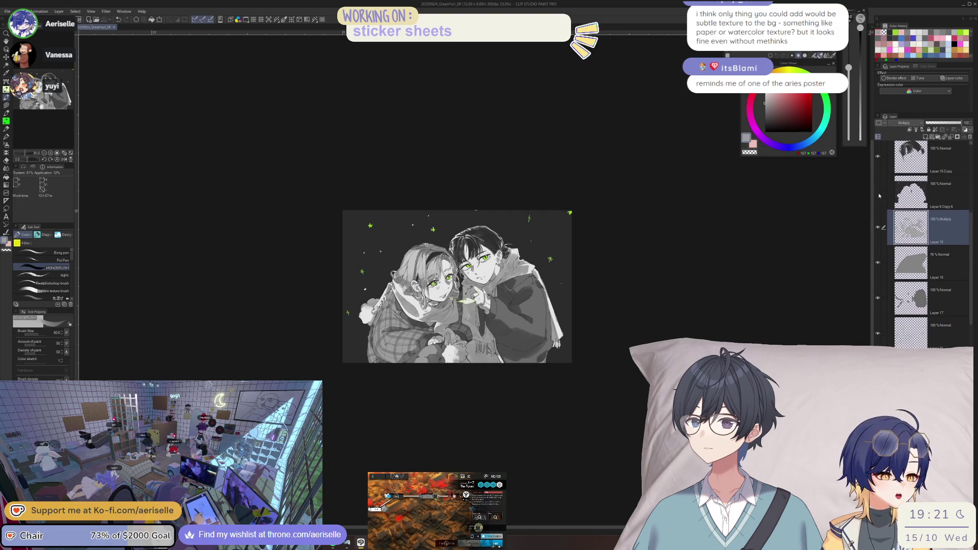
{"action": "left_click", "coordinate": [878, 193]}
{"action": "left_click", "coordinate": [965, 130]}
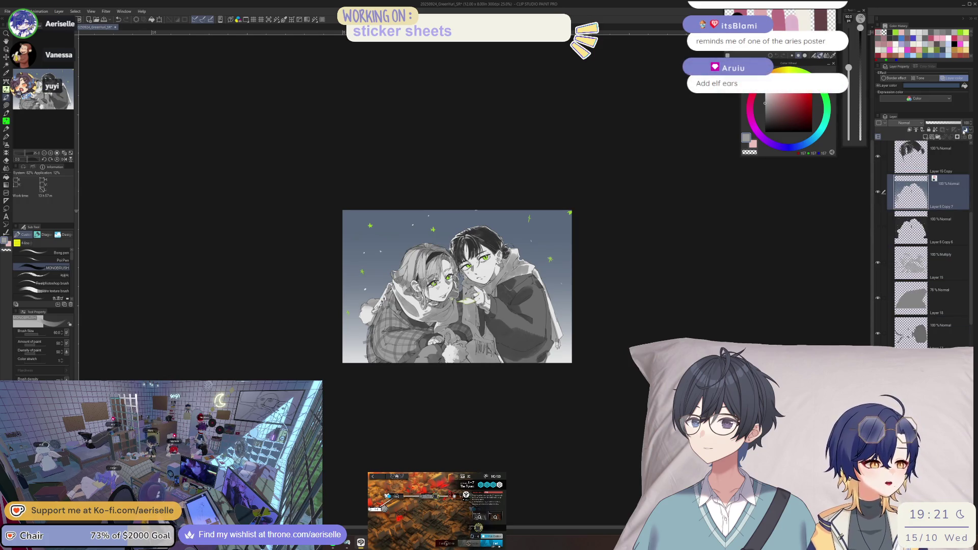
{"action": "scroll", "coordinate": [403, 302], "scroll_direction": "up", "scroll_amount": 3}
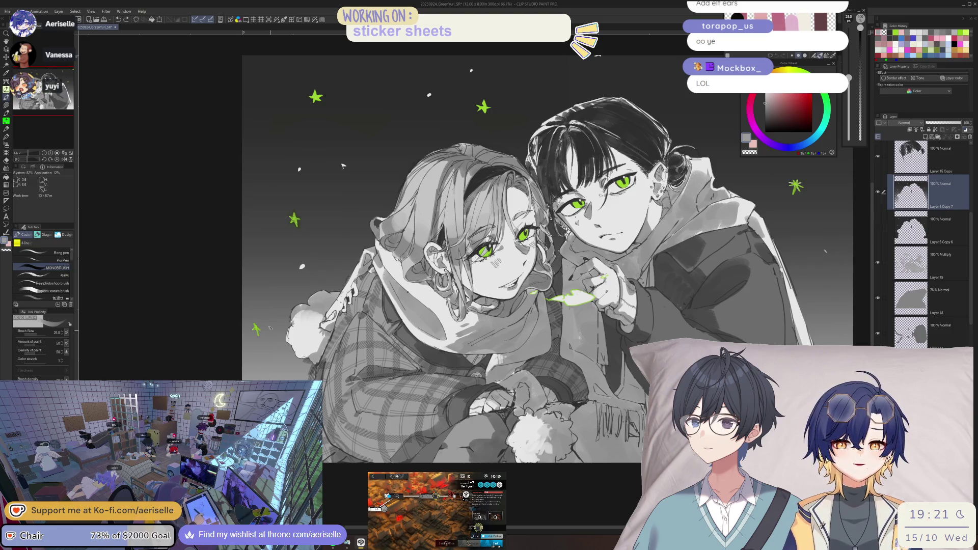
{"action": "scroll", "coordinate": [265, 312], "scroll_direction": "down", "scroll_amount": 2}
{"action": "left_click_drag", "start_coordinate": [290, 347], "coordinate": [356, 357]}
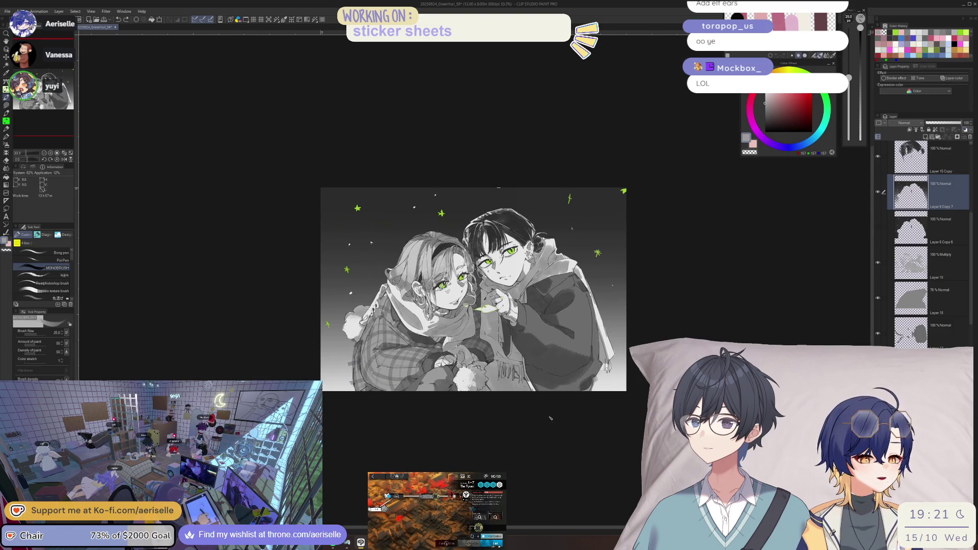
{"action": "scroll", "coordinate": [352, 359], "scroll_direction": "up", "scroll_amount": 3}
{"action": "scroll", "coordinate": [350, 361], "scroll_direction": "down", "scroll_amount": 1}
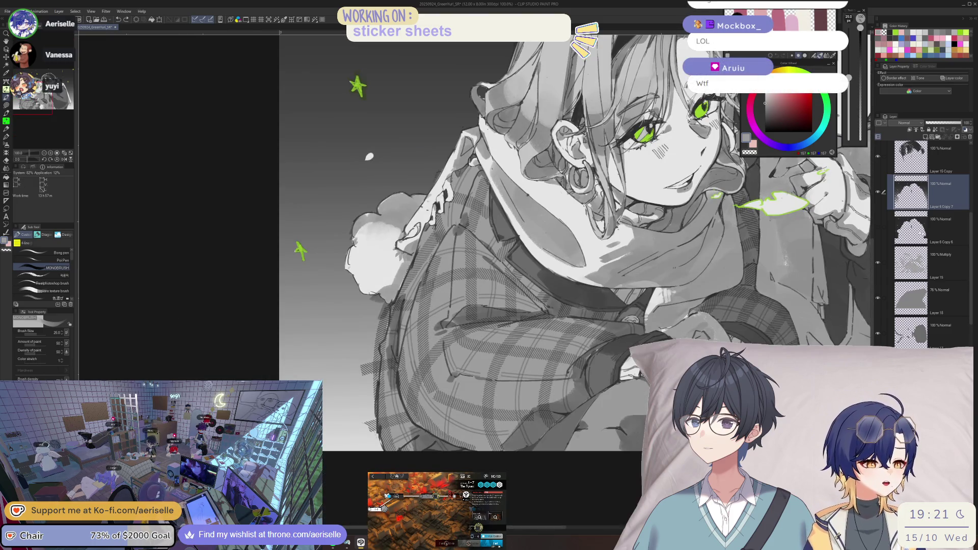
{"action": "left_click", "coordinate": [878, 227]}
{"action": "left_click_drag", "start_coordinate": [431, 36], "coordinate": [265, 59]}
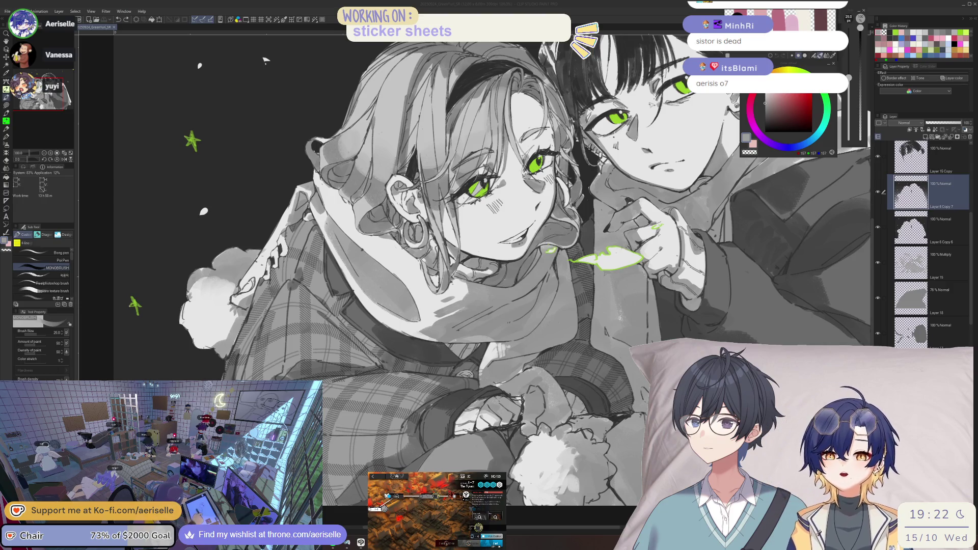
{"action": "left_click", "coordinate": [263, 59]}
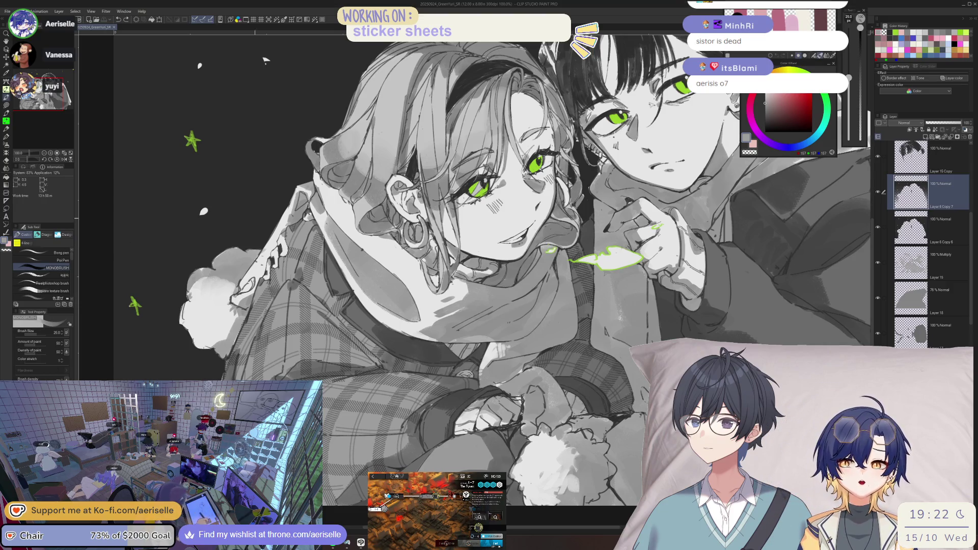
- Open the Material palette, browse the materials grid, and filter to the Download folder
{"action": "left_click", "coordinate": [976, 22]}
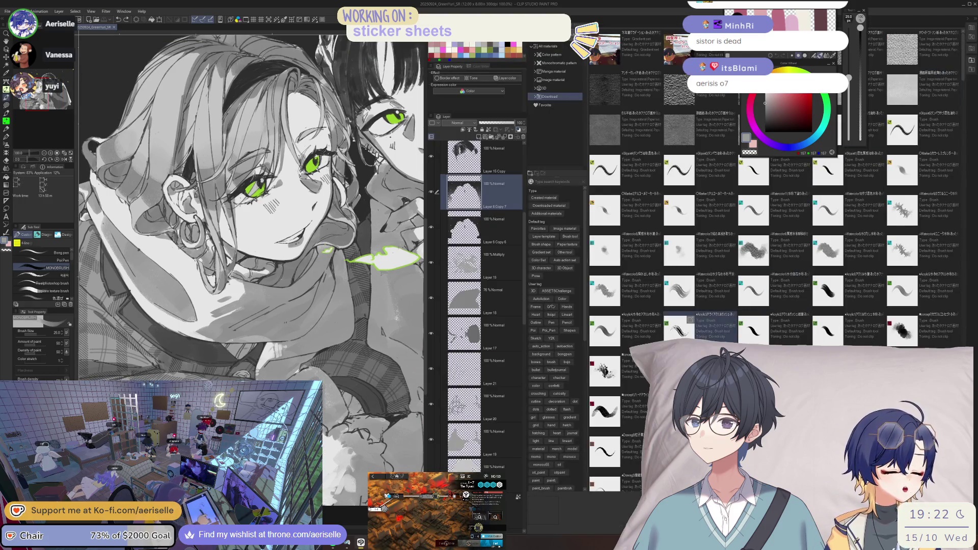
{"action": "scroll", "coordinate": [700, 285], "scroll_direction": "down", "scroll_amount": 3}
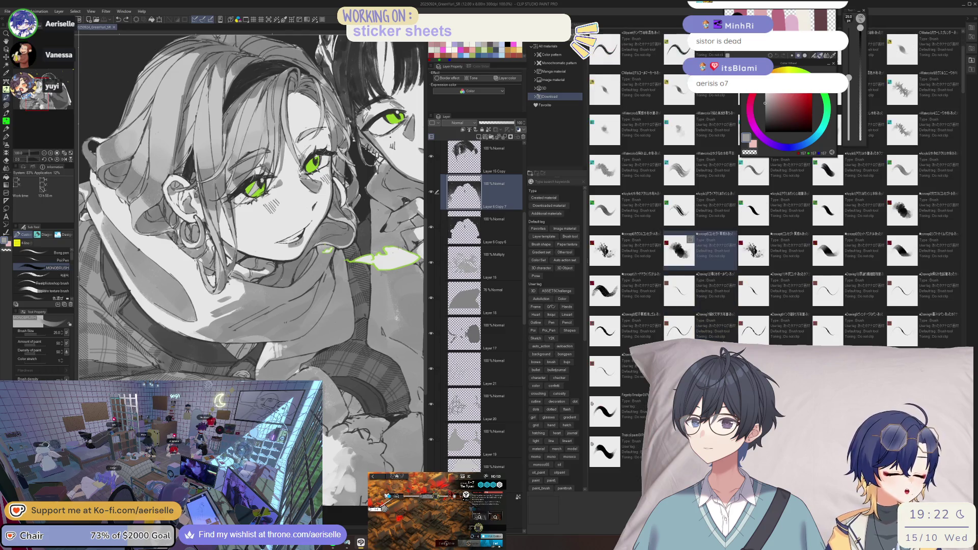
{"action": "scroll", "coordinate": [701, 285], "scroll_direction": "down", "scroll_amount": 3}
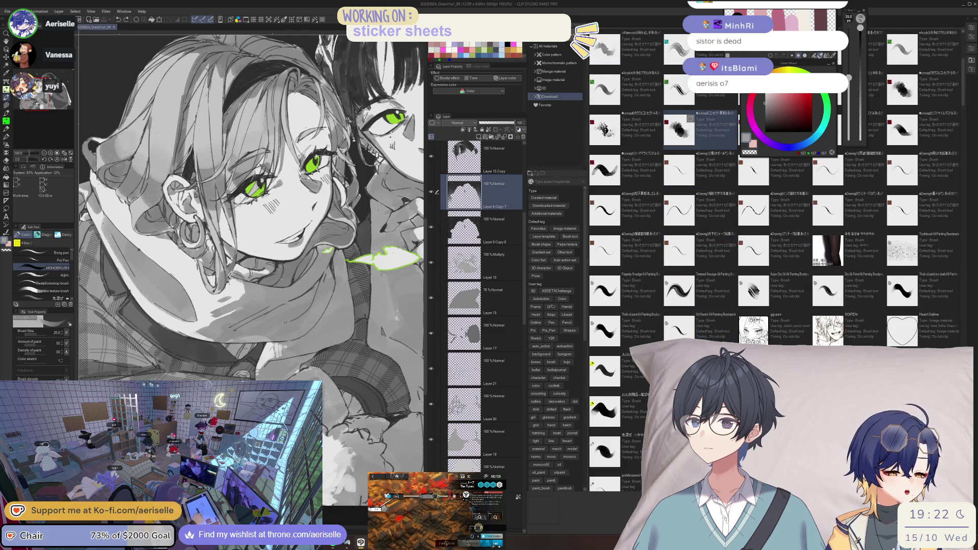
{"action": "scroll", "coordinate": [701, 209], "scroll_direction": "down", "scroll_amount": 5}
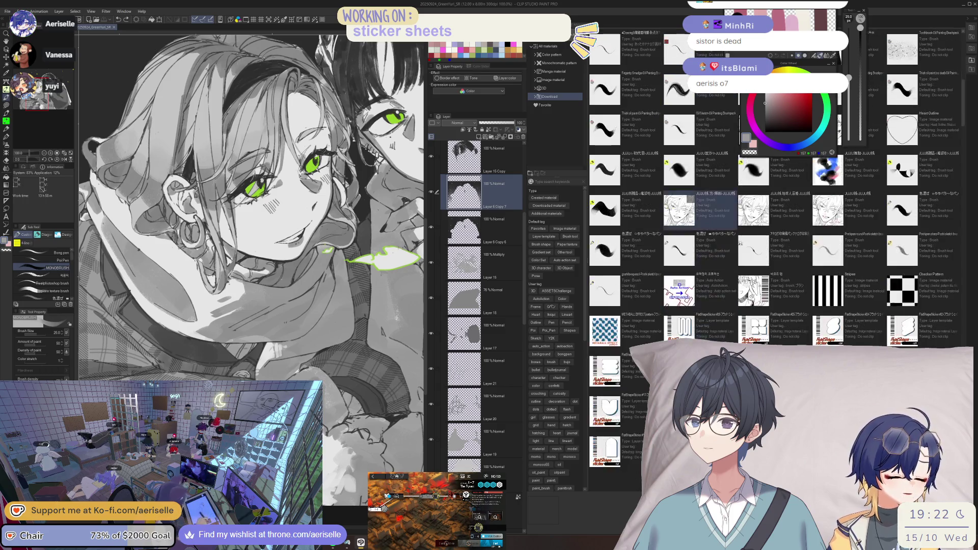
{"action": "scroll", "coordinate": [701, 209], "scroll_direction": "down", "scroll_amount": 8}
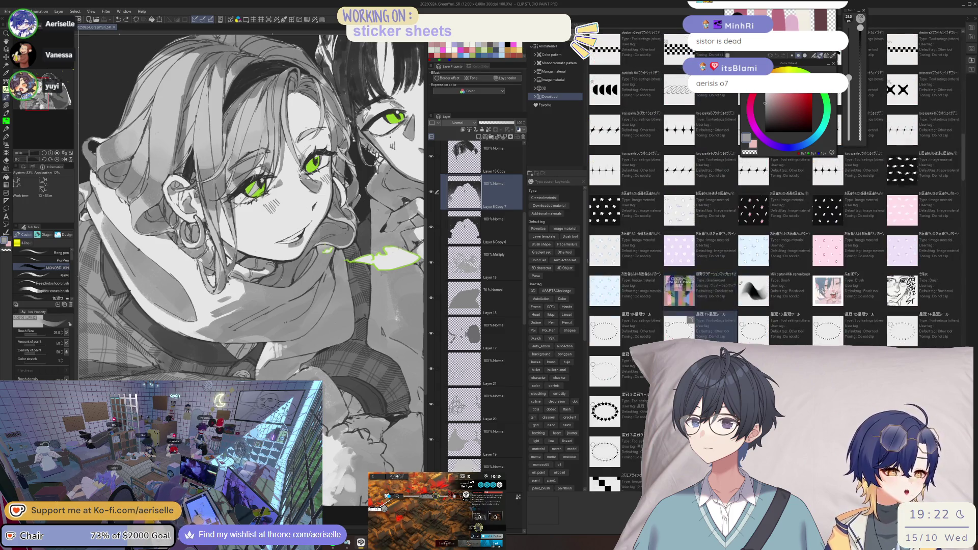
{"action": "scroll", "coordinate": [690, 320], "scroll_direction": "down", "scroll_amount": 10}
{"action": "scroll", "coordinate": [691, 320], "scroll_direction": "down", "scroll_amount": 5}
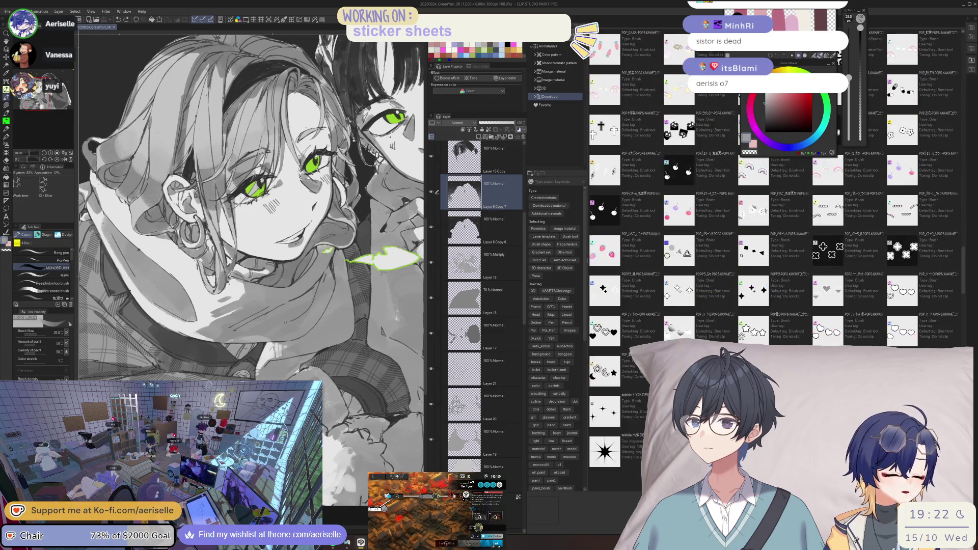
{"action": "scroll", "coordinate": [691, 320], "scroll_direction": "down", "scroll_amount": 5}
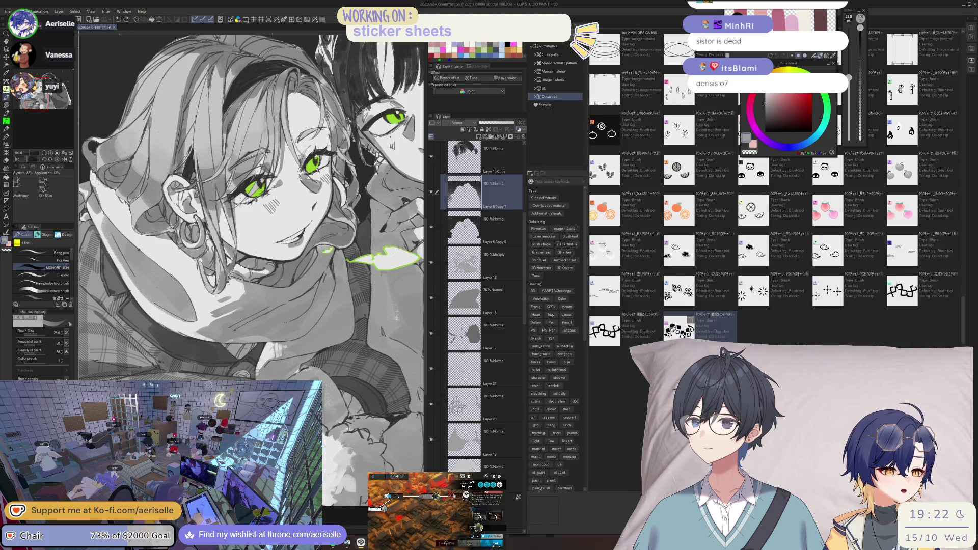
{"action": "scroll", "coordinate": [700, 326], "scroll_direction": "down", "scroll_amount": 5}
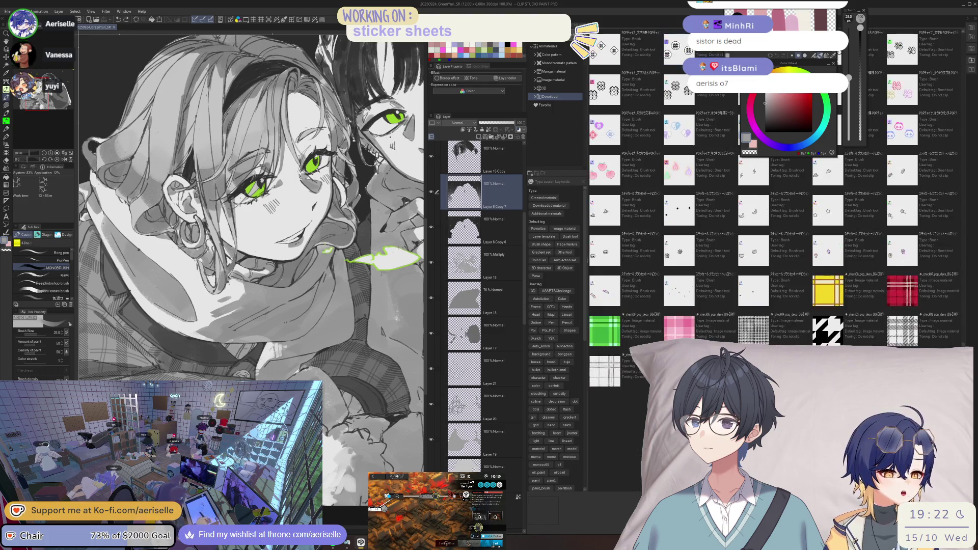
{"action": "scroll", "coordinate": [701, 326], "scroll_direction": "down", "scroll_amount": 5}
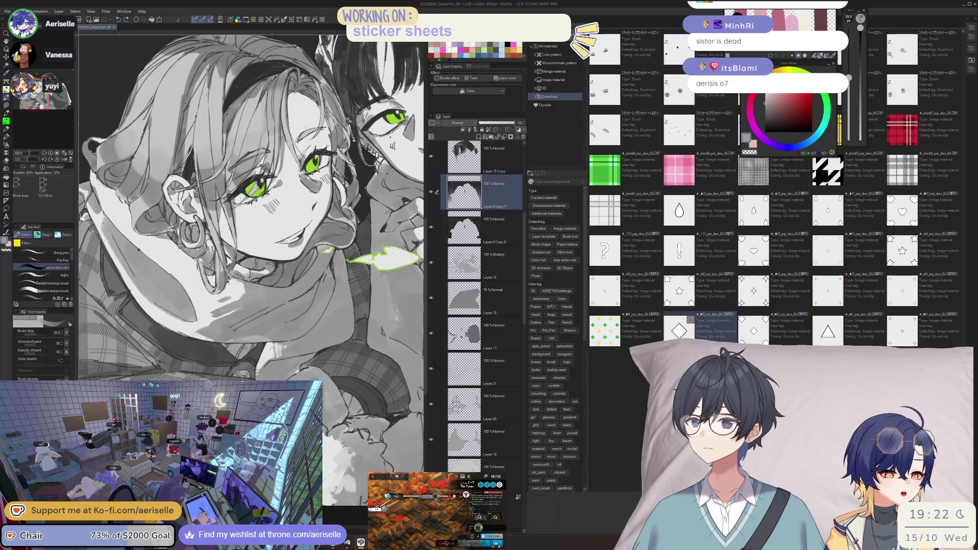
{"action": "left_click", "coordinate": [557, 96]}
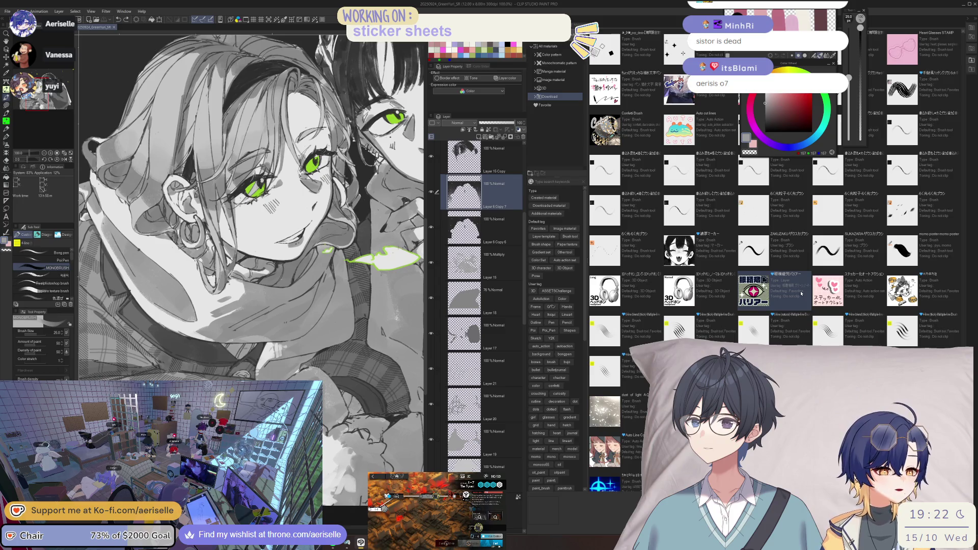
{"action": "scroll", "coordinate": [800, 293], "scroll_direction": "down", "scroll_amount": 5}
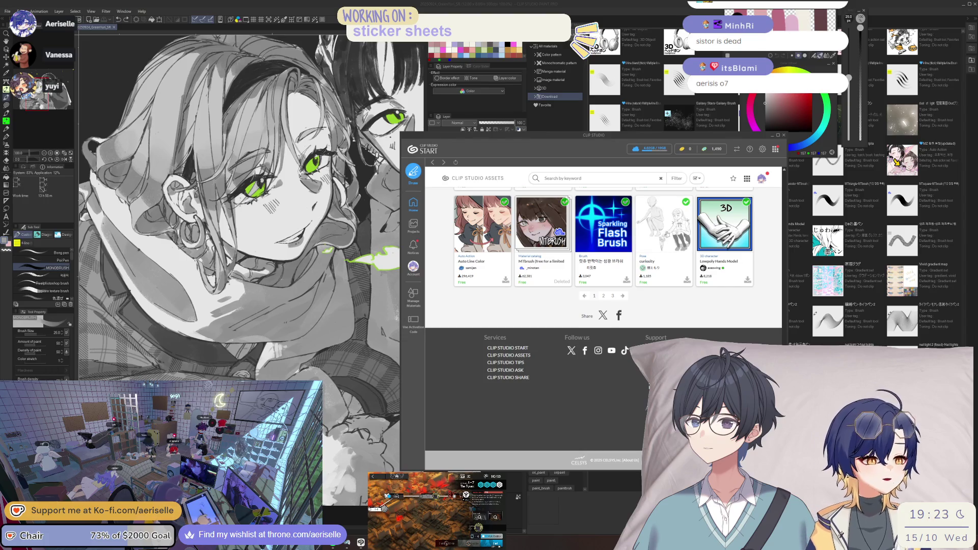
- Scroll through the Downloads listing in Clip Studio Assets
{"action": "scroll", "coordinate": [705, 304], "scroll_direction": "up", "scroll_amount": 2}
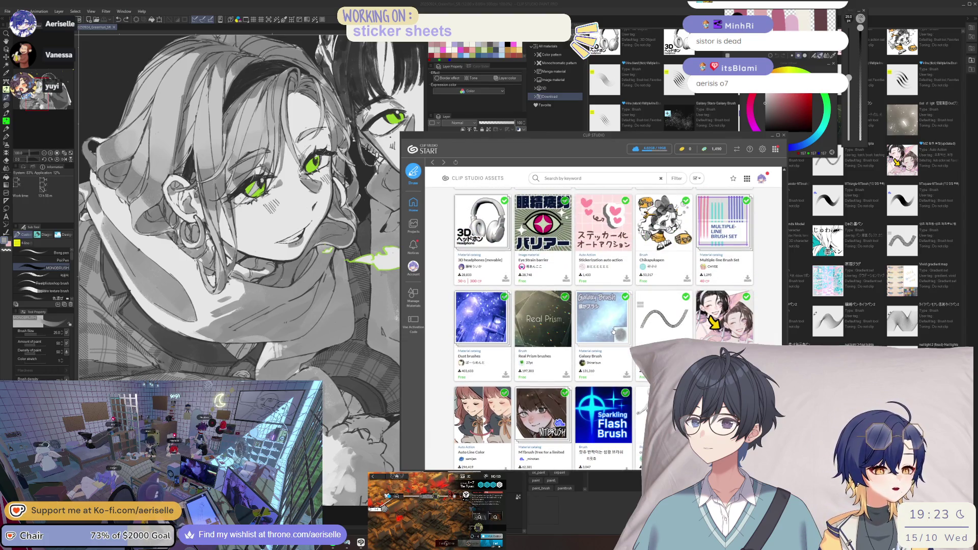
{"action": "scroll", "coordinate": [614, 331], "scroll_direction": "up", "scroll_amount": 4}
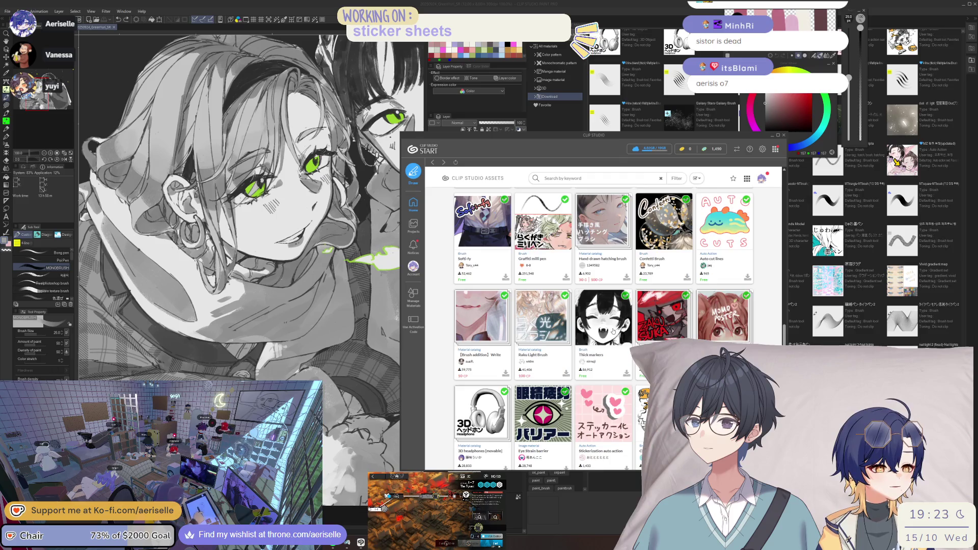
{"action": "scroll", "coordinate": [614, 331], "scroll_direction": "up", "scroll_amount": 5}
{"action": "scroll", "coordinate": [613, 331], "scroll_direction": "up", "scroll_amount": 4}
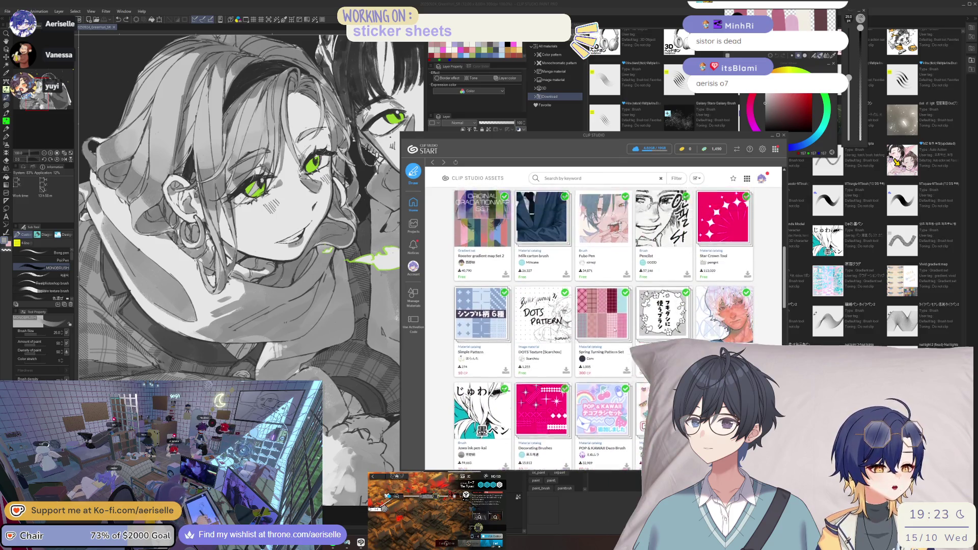
{"action": "scroll", "coordinate": [615, 330], "scroll_direction": "up", "scroll_amount": 5}
{"action": "scroll", "coordinate": [613, 410], "scroll_direction": "up", "scroll_amount": 2}
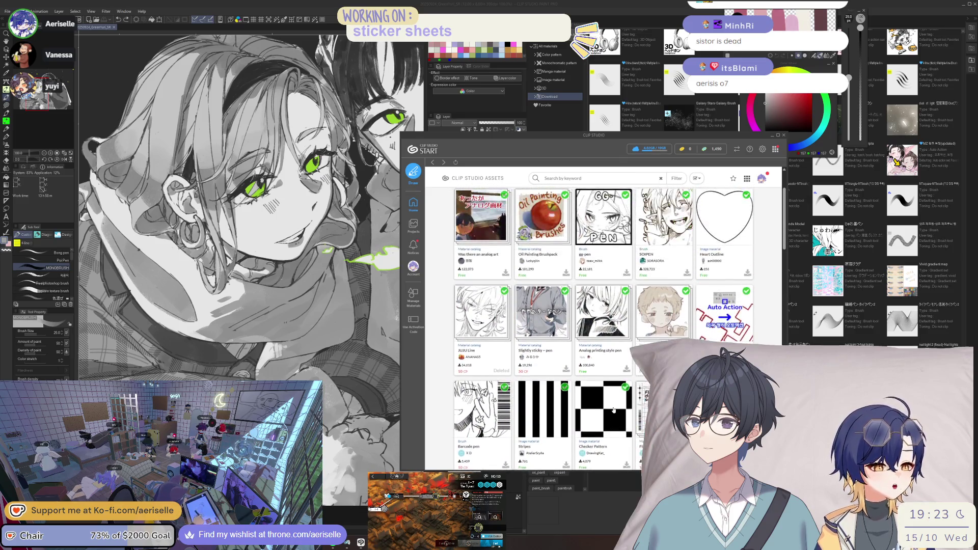
{"action": "scroll", "coordinate": [613, 410], "scroll_direction": "up", "scroll_amount": 2}
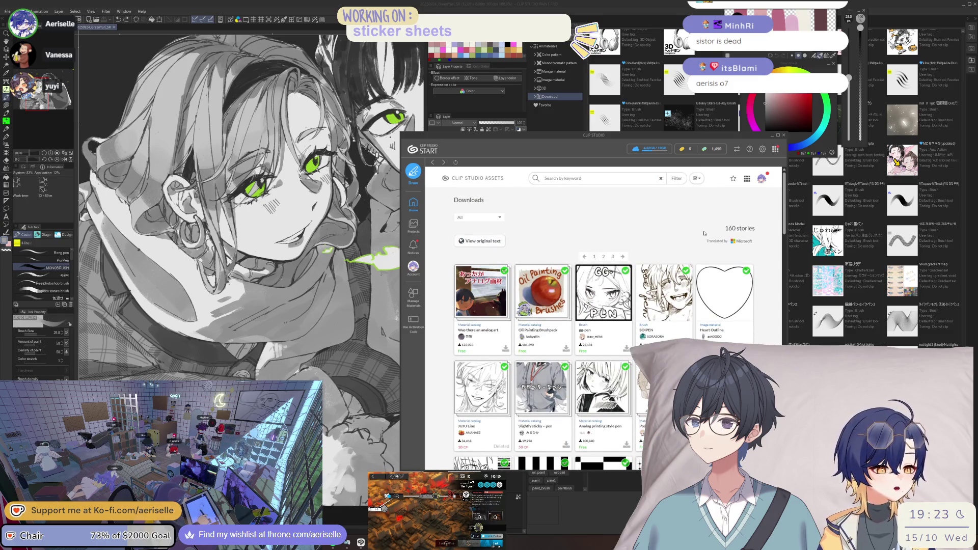
{"action": "scroll", "coordinate": [705, 233], "scroll_direction": "down", "scroll_amount": 10}
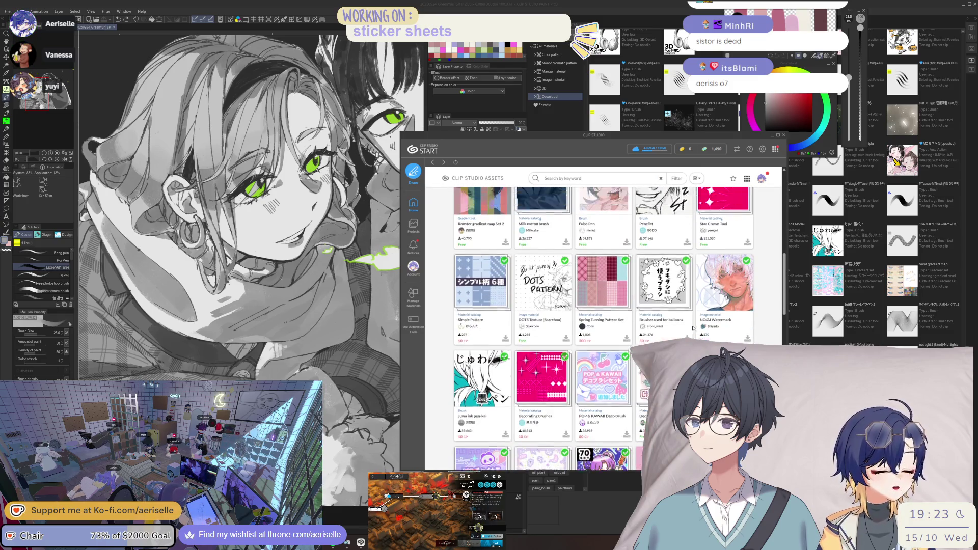
{"action": "scroll", "coordinate": [693, 328], "scroll_direction": "up", "scroll_amount": 2}
{"action": "scroll", "coordinate": [693, 328], "scroll_direction": "down", "scroll_amount": 6}
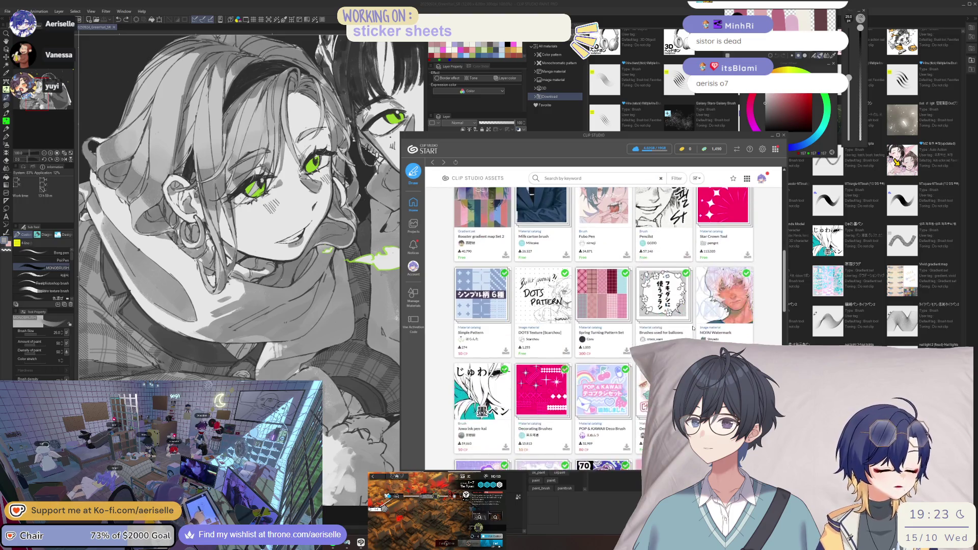
{"action": "scroll", "coordinate": [693, 328], "scroll_direction": "down", "scroll_amount": 3}
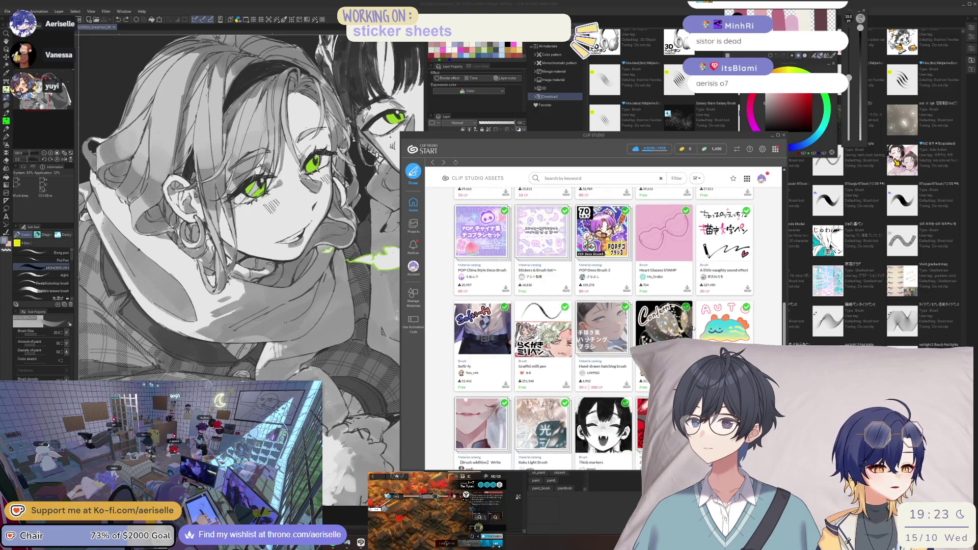
{"action": "scroll", "coordinate": [693, 328], "scroll_direction": "down", "scroll_amount": 5}
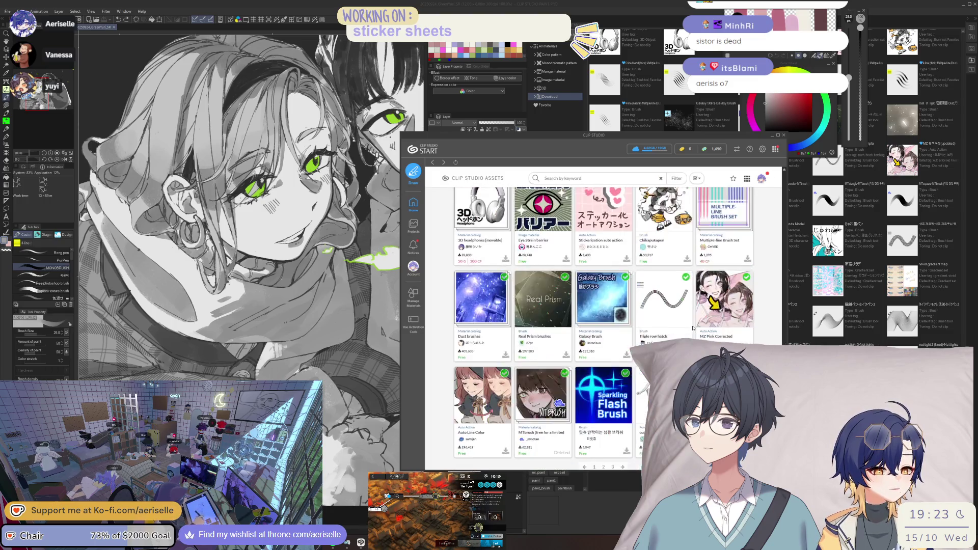
{"action": "scroll", "coordinate": [692, 328], "scroll_direction": "down", "scroll_amount": 4}
{"action": "scroll", "coordinate": [693, 328], "scroll_direction": "up", "scroll_amount": 10}
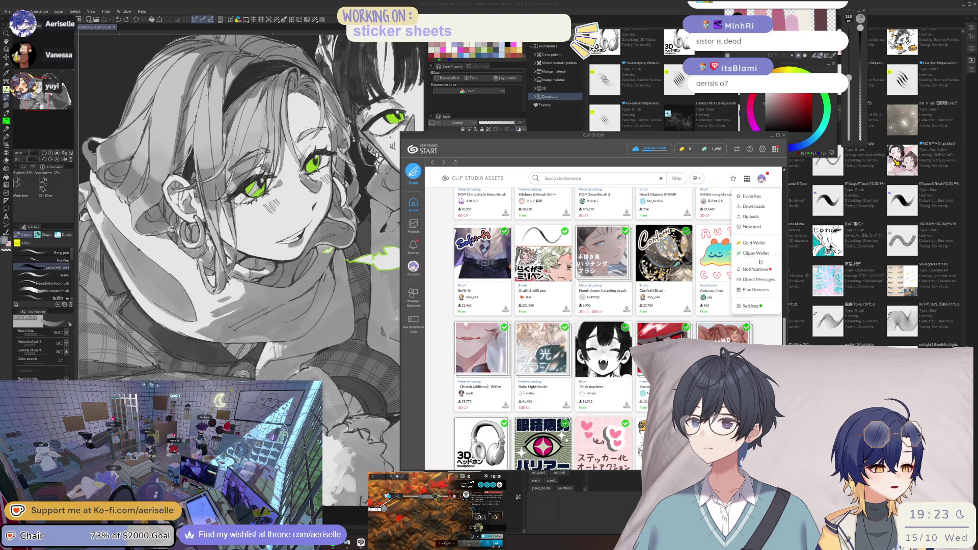
- Check the account notifications, go back, then open Favorites with its 45 materials
{"action": "left_click", "coordinate": [762, 181]}
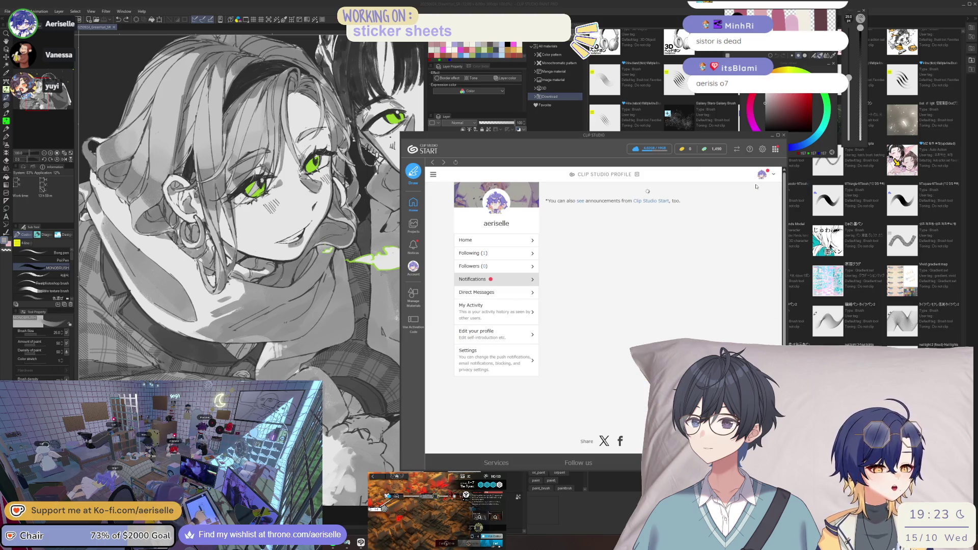
{"action": "left_click", "coordinate": [762, 186]}
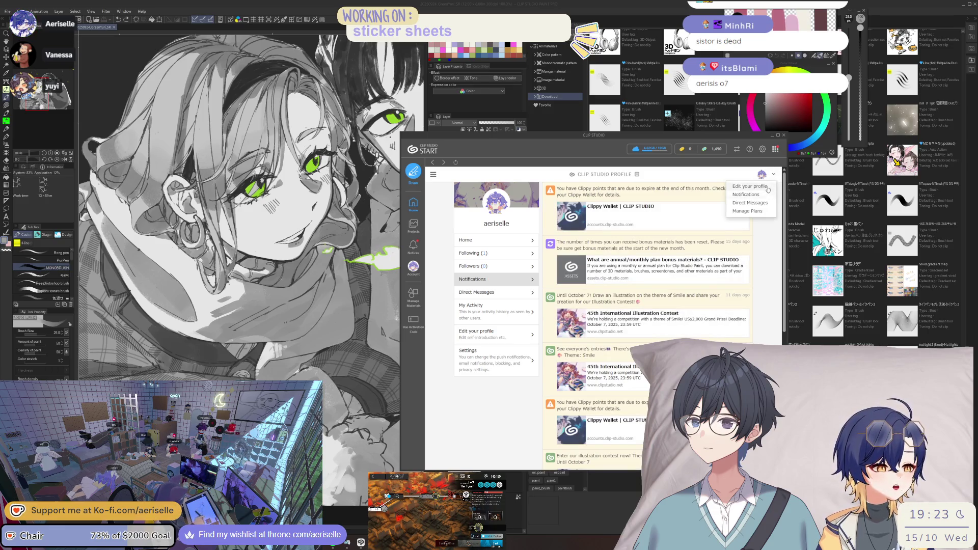
{"action": "left_click", "coordinate": [567, 181]}
{"action": "left_click", "coordinate": [432, 163]}
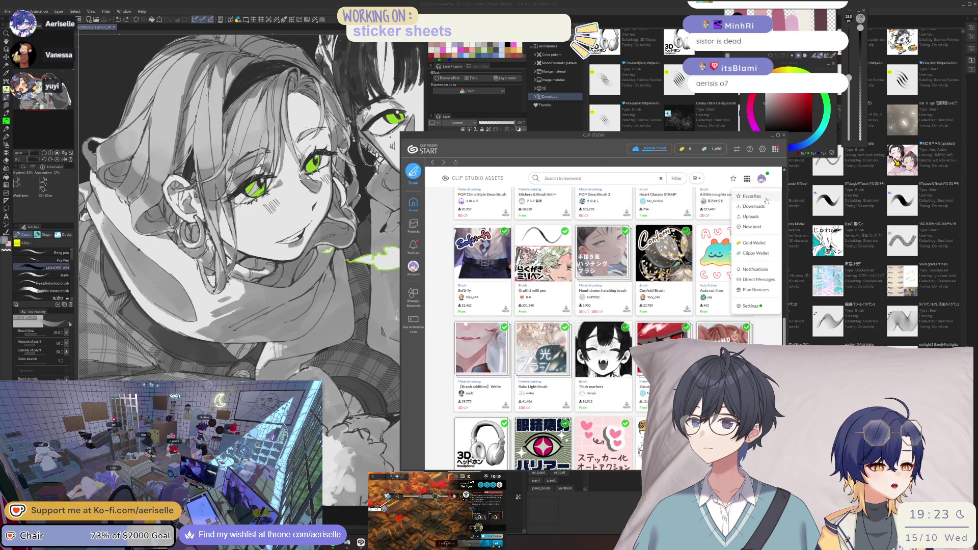
{"action": "left_click", "coordinate": [733, 178]}
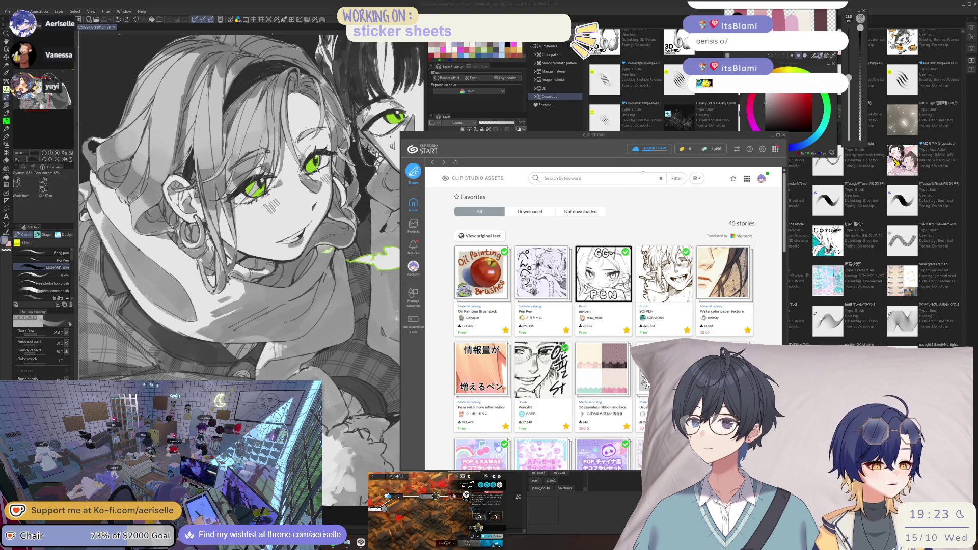
- Scroll the Favorites list to the footer and close Clip Studio Assets, returning to the canvas
{"action": "left_click_drag", "start_coordinate": [665, 141], "coordinate": [444, 152]}
{"action": "scroll", "coordinate": [458, 329], "scroll_direction": "down", "scroll_amount": 3}
{"action": "scroll", "coordinate": [458, 329], "scroll_direction": "down", "scroll_amount": 3}
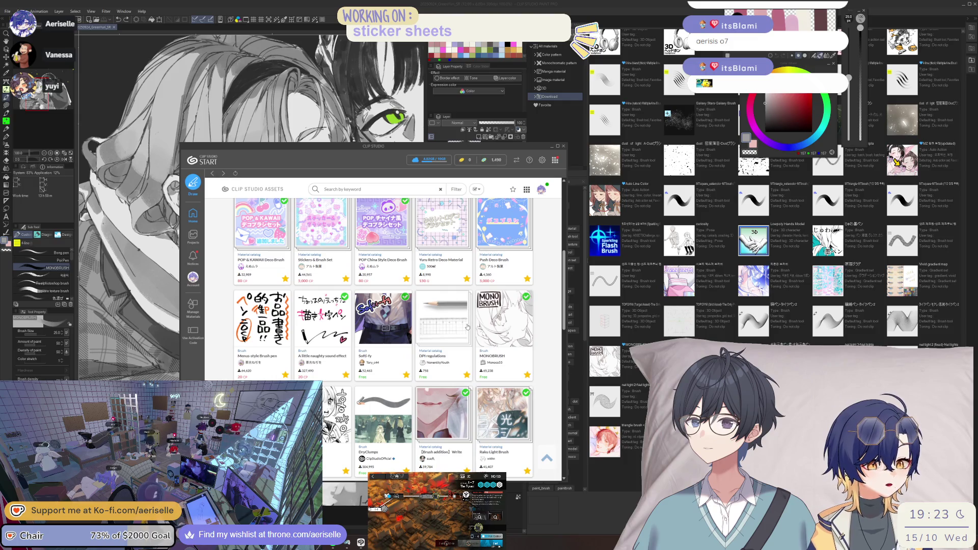
{"action": "scroll", "coordinate": [468, 326], "scroll_direction": "down", "scroll_amount": 4}
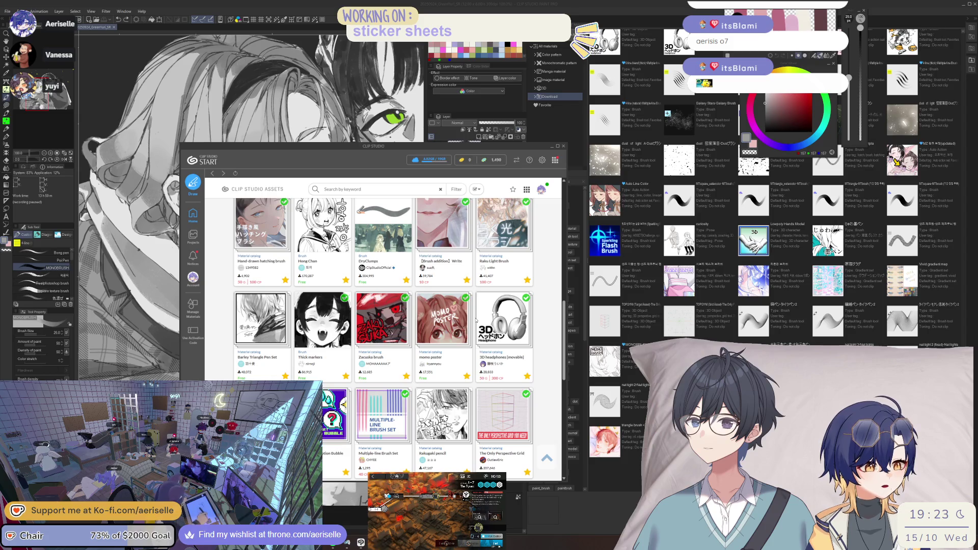
{"action": "scroll", "coordinate": [476, 319], "scroll_direction": "down", "scroll_amount": 3}
{"action": "scroll", "coordinate": [476, 319], "scroll_direction": "down", "scroll_amount": 3}
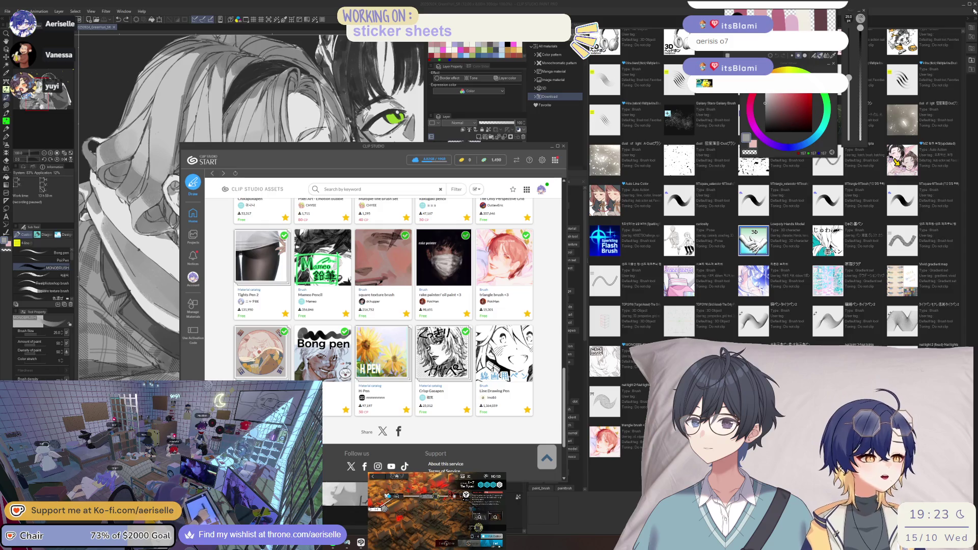
{"action": "left_click", "coordinate": [965, 23]}
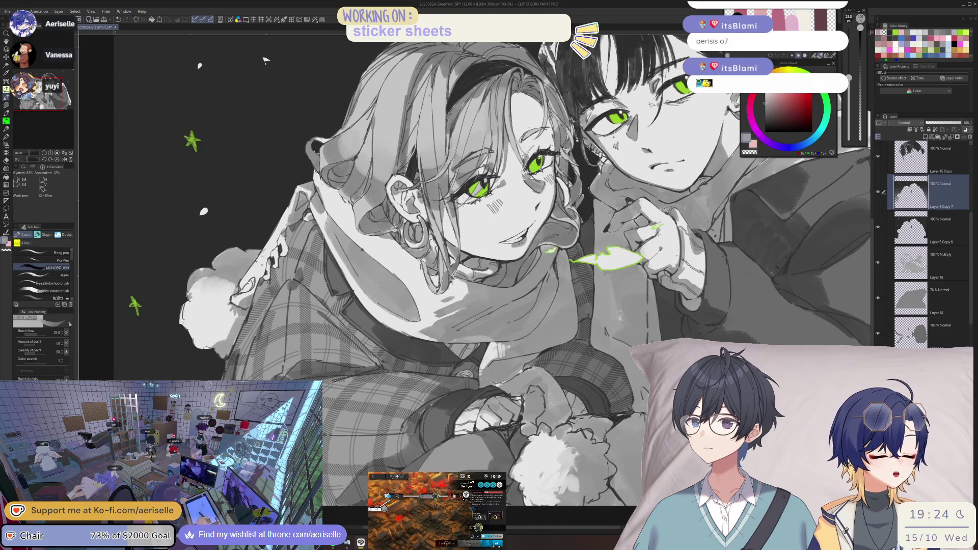
- Select Layer 2 Copy 11, make the brush finer, and fit and mirror the whole illustration
{"action": "scroll", "coordinate": [505, 428], "scroll_direction": "up", "scroll_amount": 3}
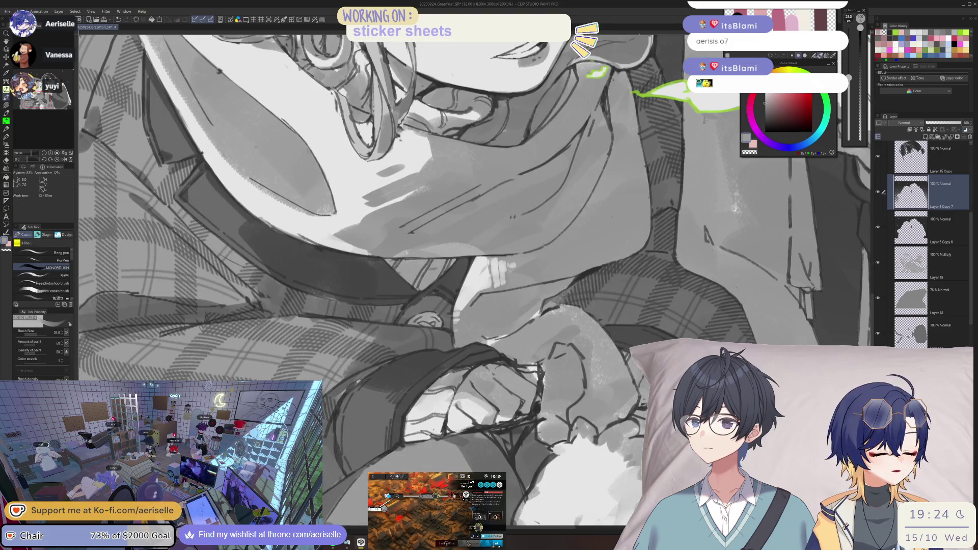
{"action": "left_click", "coordinate": [537, 409], "text": "ctrl+shift"}
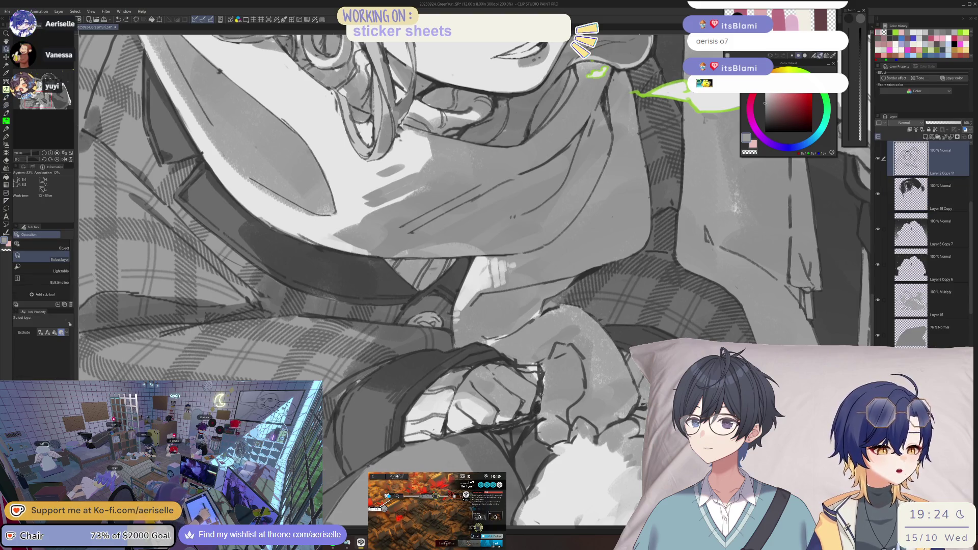
{"action": "key", "text": "e"}
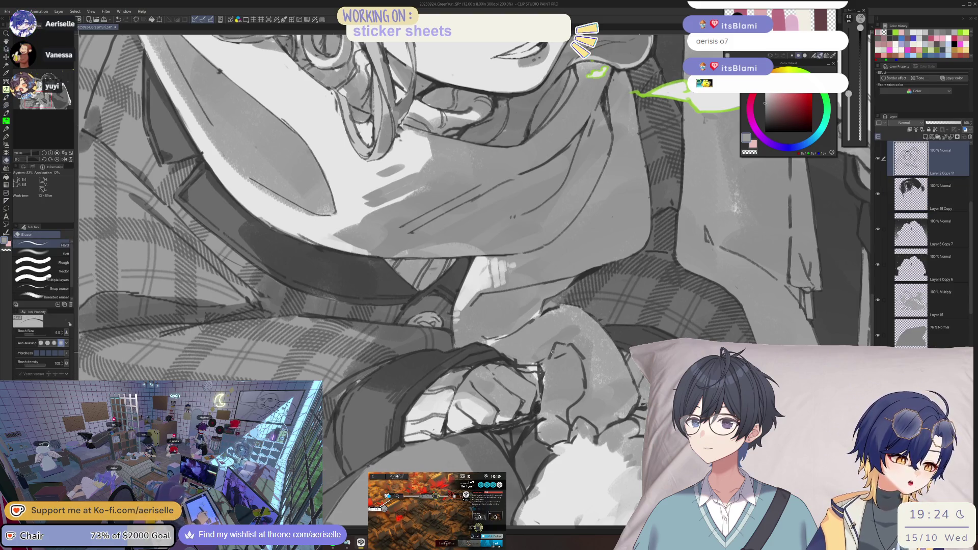
{"action": "key", "text": "b"}
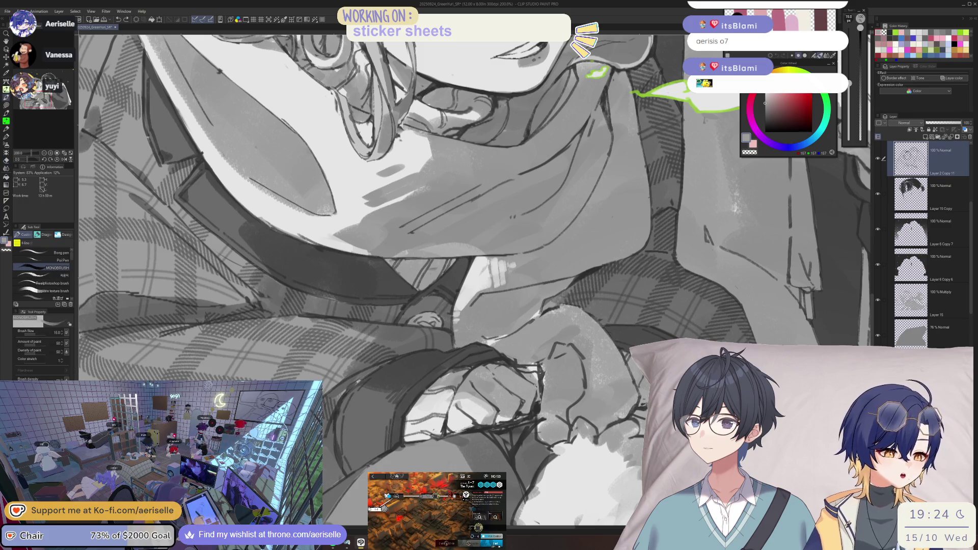
{"action": "key", "text": "bracketleft"}
{"action": "key", "text": "bracketleft"}
{"action": "key", "text": "bracketleft"}
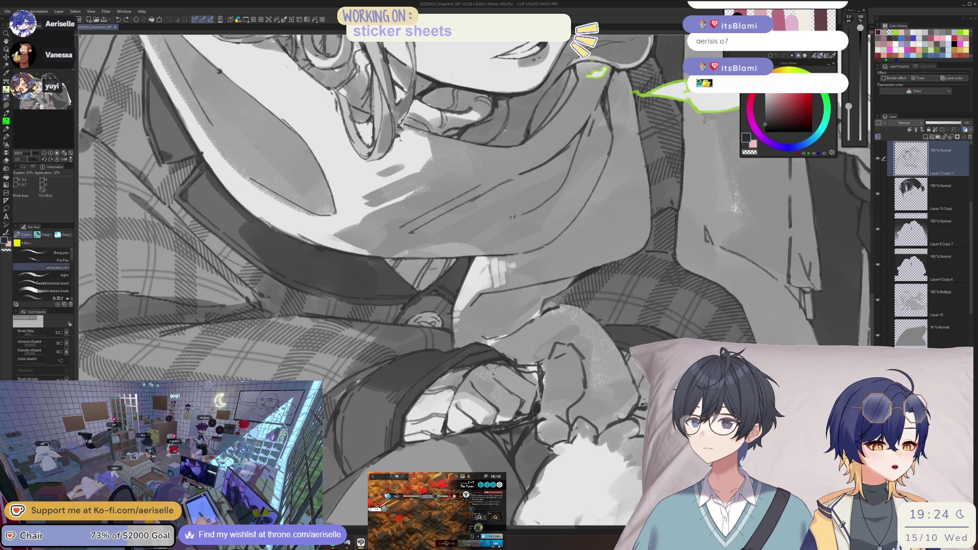
{"action": "scroll", "coordinate": [551, 380], "scroll_direction": "down", "scroll_amount": 5}
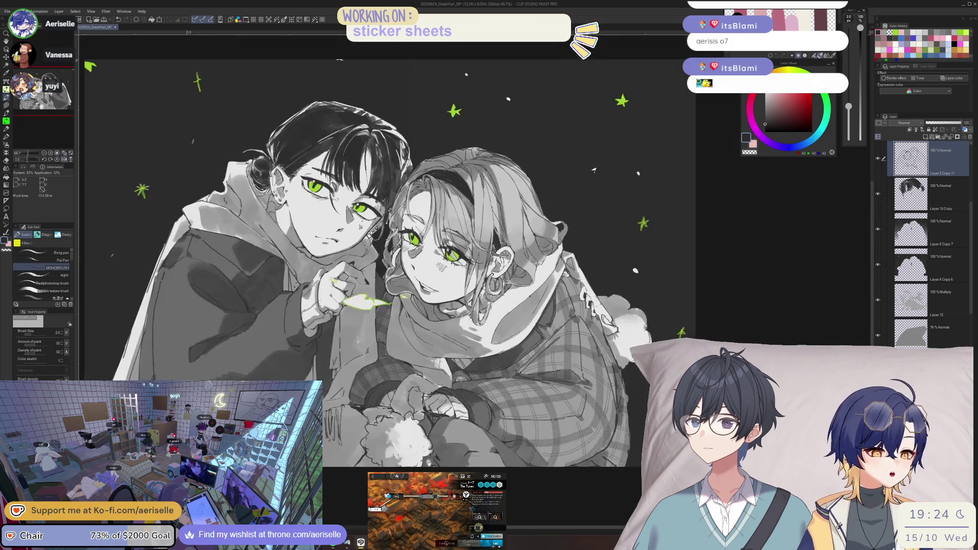
{"action": "scroll", "coordinate": [470, 434], "scroll_direction": "up", "scroll_amount": 8}
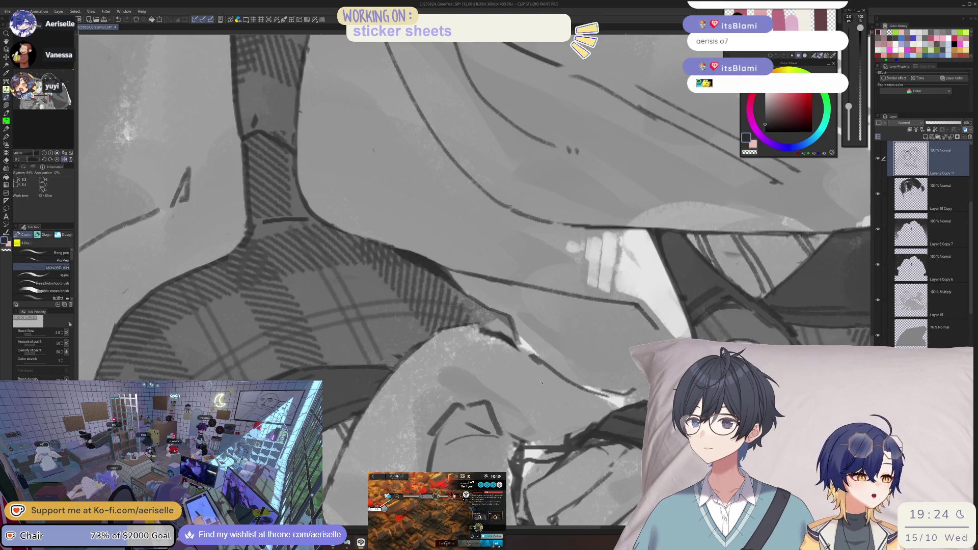
{"action": "scroll", "coordinate": [922, 245], "scroll_direction": "down", "scroll_amount": 5}
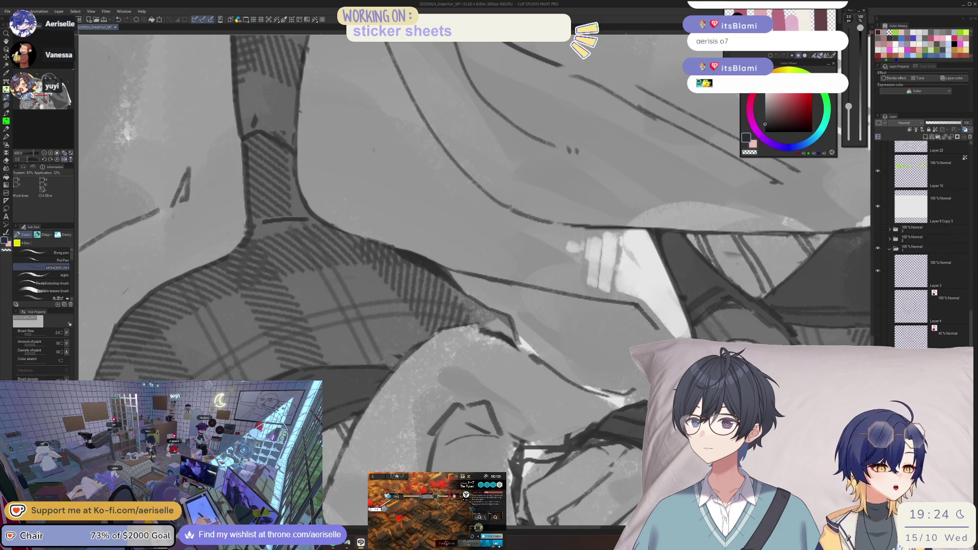
{"action": "key", "text": "ctrl+alt+0"}
{"action": "key", "text": "h"}
{"action": "scroll", "coordinate": [251, 135], "scroll_direction": "up", "scroll_amount": 3}
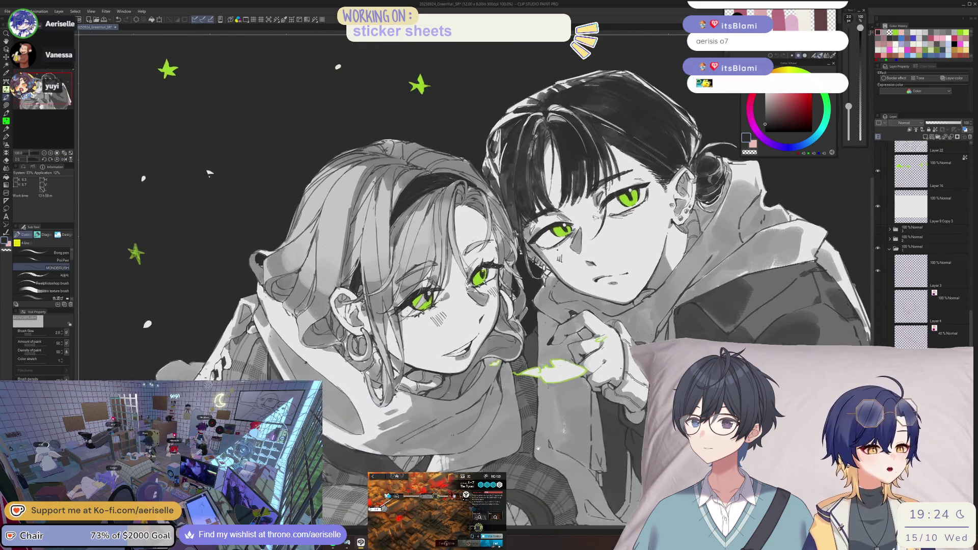
{"action": "scroll", "coordinate": [482, 322], "scroll_direction": "up", "scroll_amount": 4}
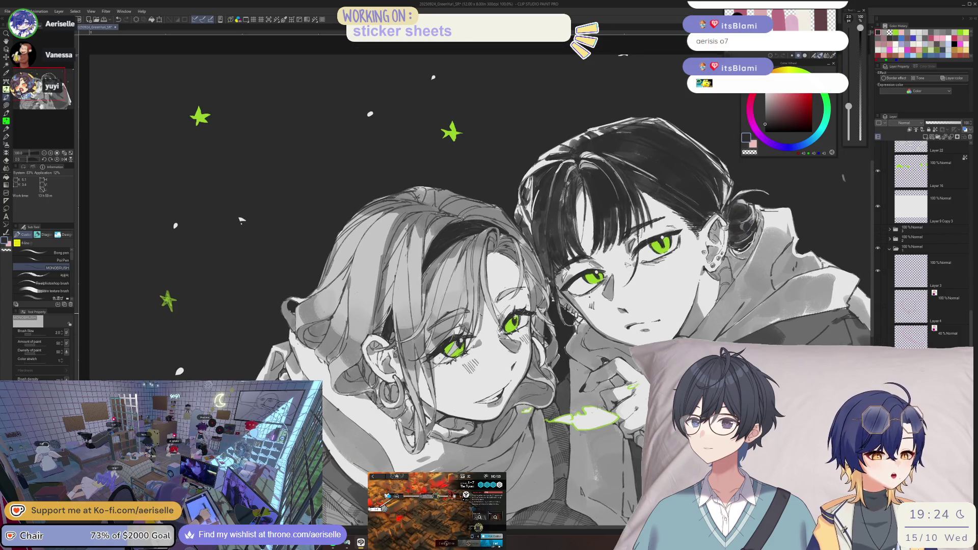
- Add a new layer above Layer 18 and brush soft light grey over the girl's cheek at size 250
{"action": "key", "text": "o"}
{"action": "left_click", "coordinate": [478, 324]}
{"action": "left_click", "coordinate": [908, 192]}
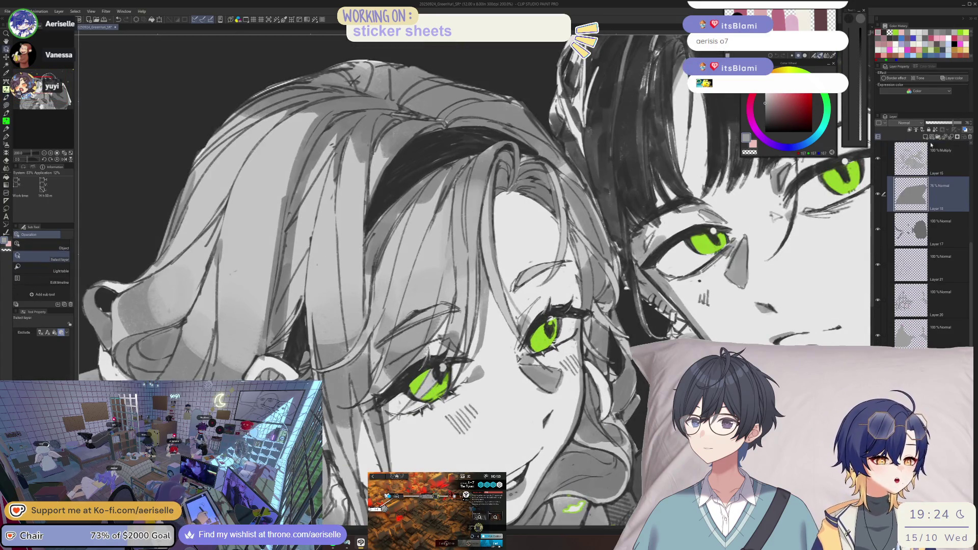
{"action": "key", "text": "ctrl+shift+n"}
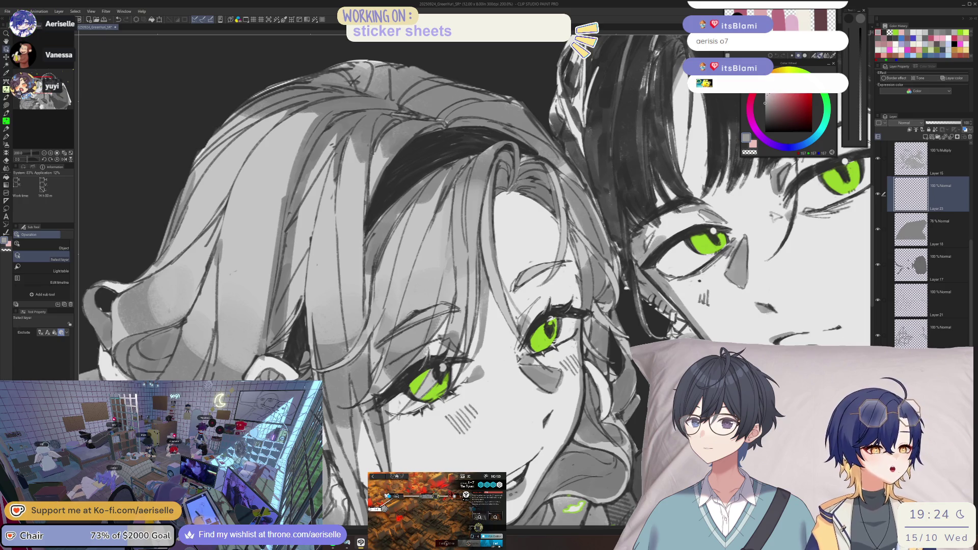
{"action": "key", "text": "p"}
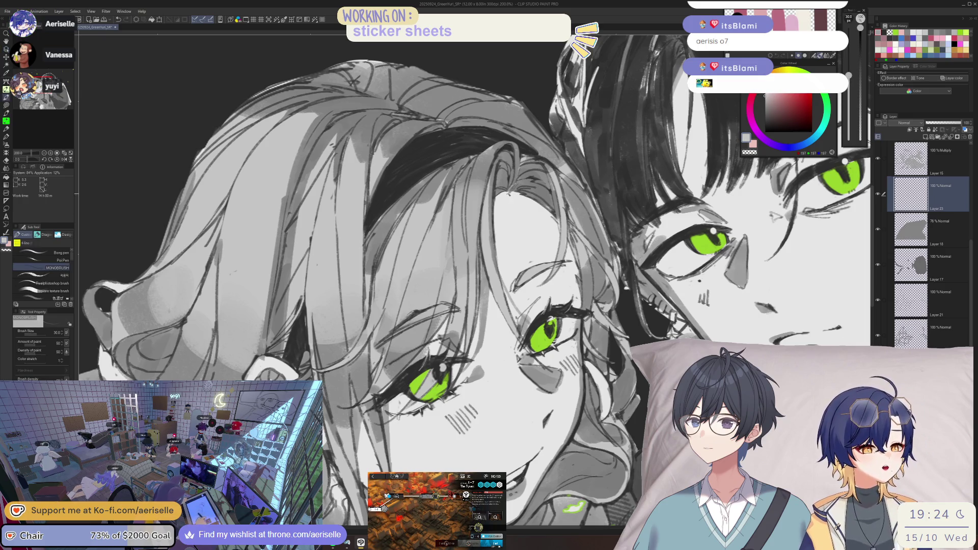
{"action": "mouse_move", "coordinate": [535, 204]}
{"action": "left_mouse_down"}
{"action": "mouse_move", "coordinate": [510, 306]}
{"action": "mouse_move", "coordinate": [549, 251]}
{"action": "left_mouse_up"}
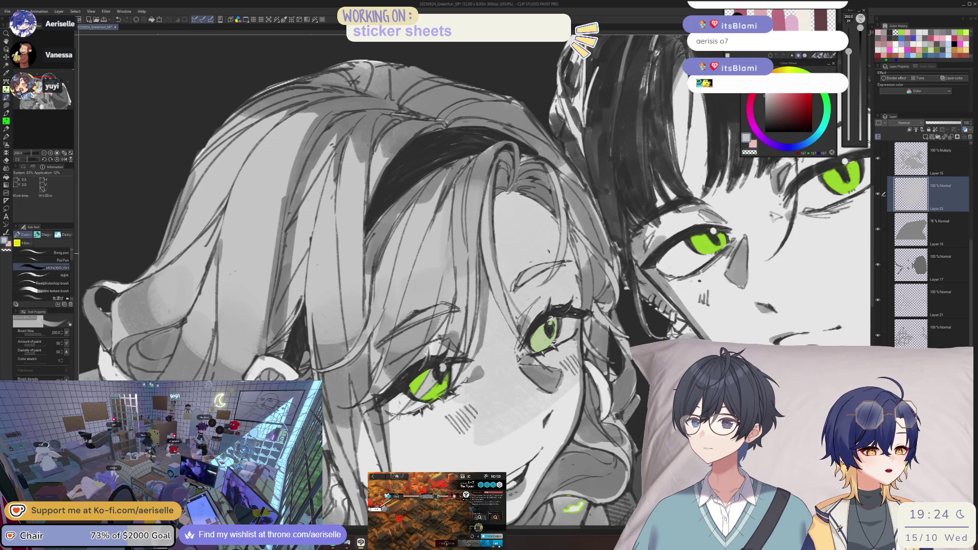
- Lighten the girl's eye with a pale stroke at brush size 60, then drop to 30
{"action": "scroll", "coordinate": [549, 251], "scroll_direction": "down", "scroll_amount": 2}
{"action": "key", "text": "bracketleft"}
{"action": "key", "text": "bracketleft"}
{"action": "key", "text": "bracketleft"}
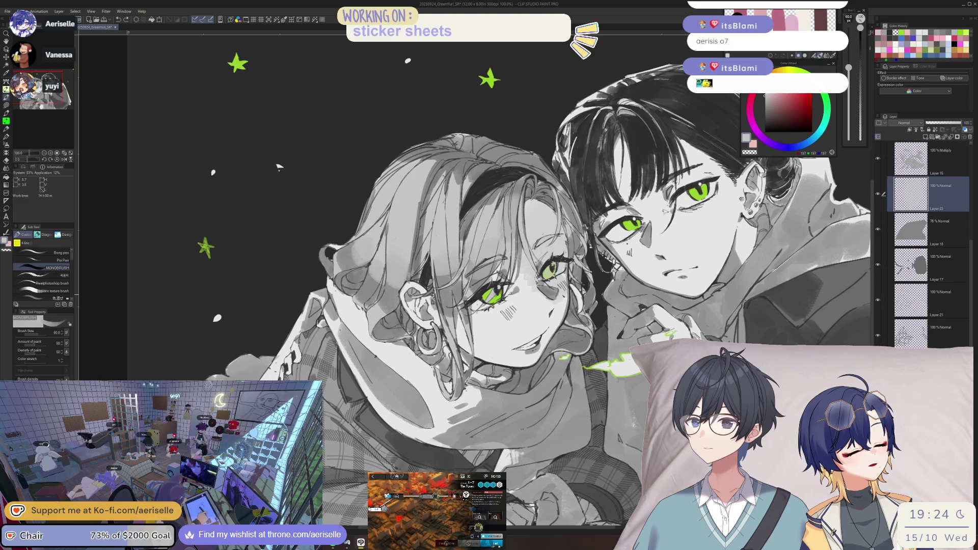
{"action": "left_click_drag", "start_coordinate": [558, 270], "coordinate": [558, 306]}
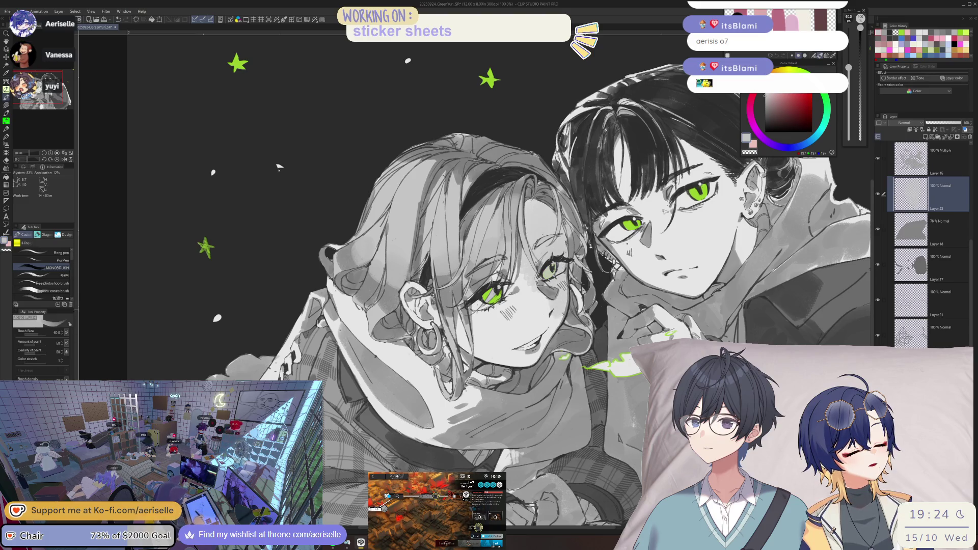
{"action": "key", "text": "bracketleft"}
{"action": "key", "text": "bracketleft"}
{"action": "key", "text": "bracketleft"}
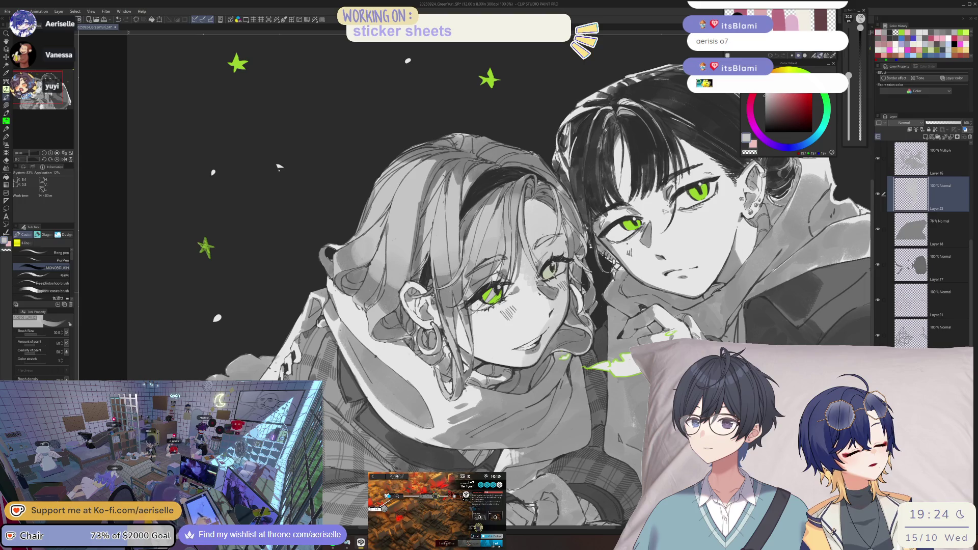
- Review the eye in mirrored and normal views while zooming, then shrink the brush to 17
{"action": "key", "text": "h"}
{"action": "key", "text": "ctrl+minus"}
{"action": "key", "text": "h"}
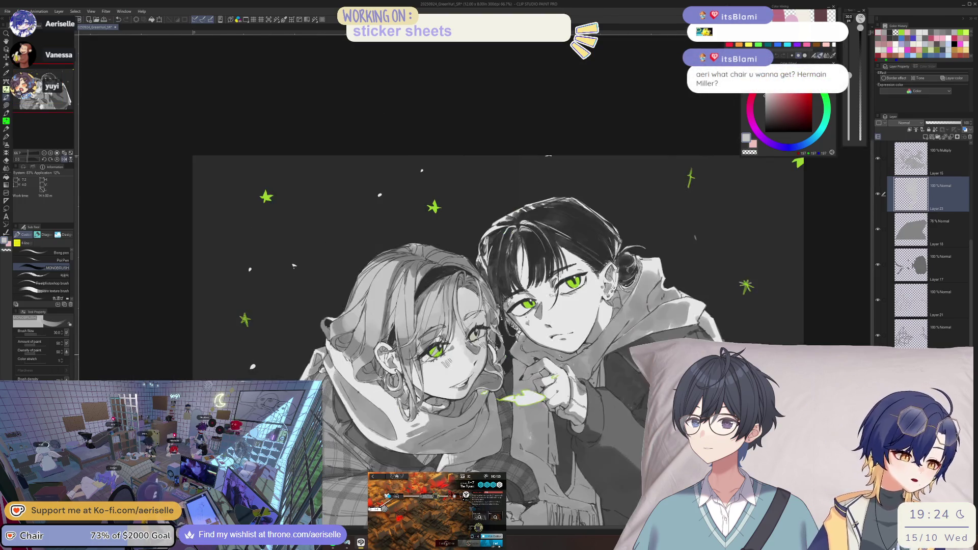
{"action": "scroll", "coordinate": [455, 340], "scroll_direction": "up", "scroll_amount": 2}
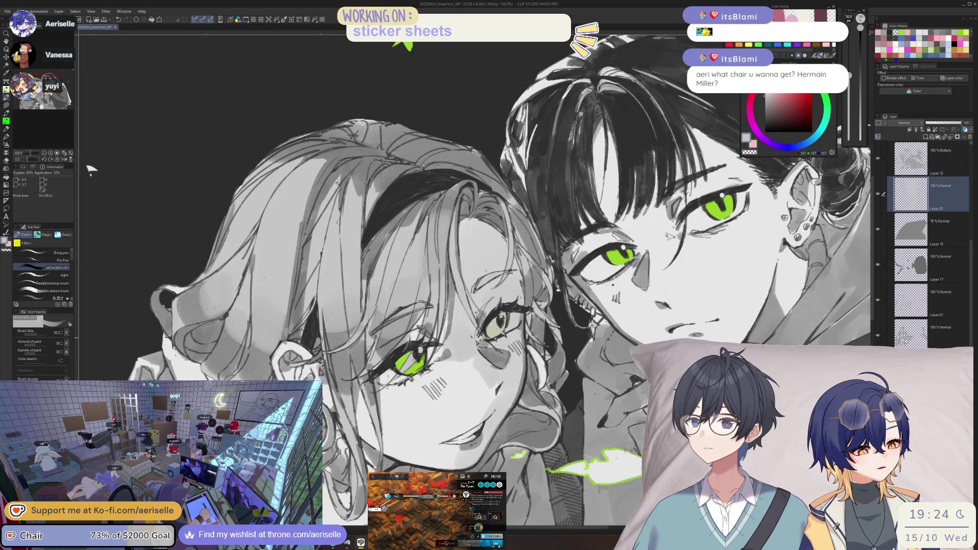
{"action": "key", "text": "ctrl+minus"}
{"action": "key", "text": "bracketleft"}
{"action": "key", "text": "bracketleft"}
{"action": "key", "text": "bracketleft"}
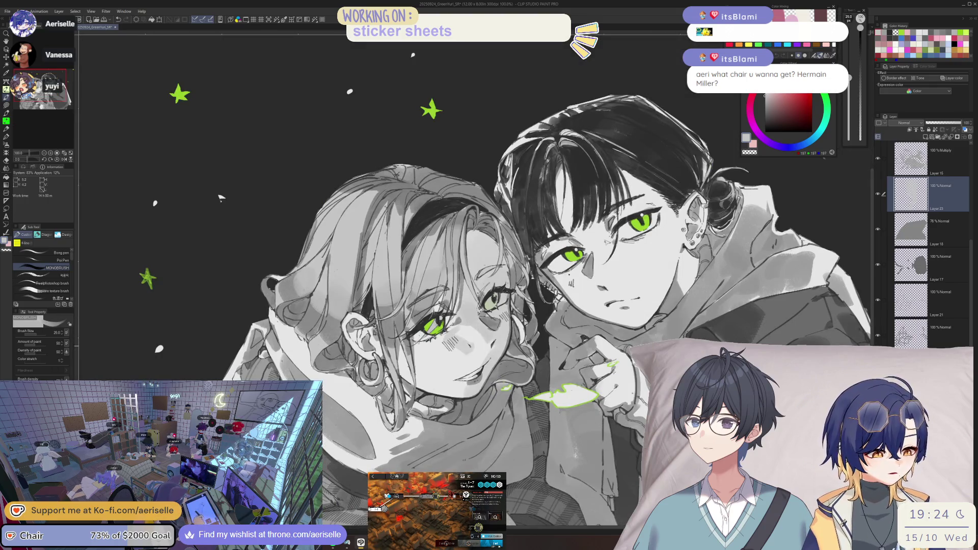
- Recheck mirrored at 66.7% and 100% zoom, enlarge the brush to 80, and shift the view left
{"action": "key", "text": "h"}
{"action": "key", "text": "ctrl+minus"}
{"action": "key", "text": "e"}
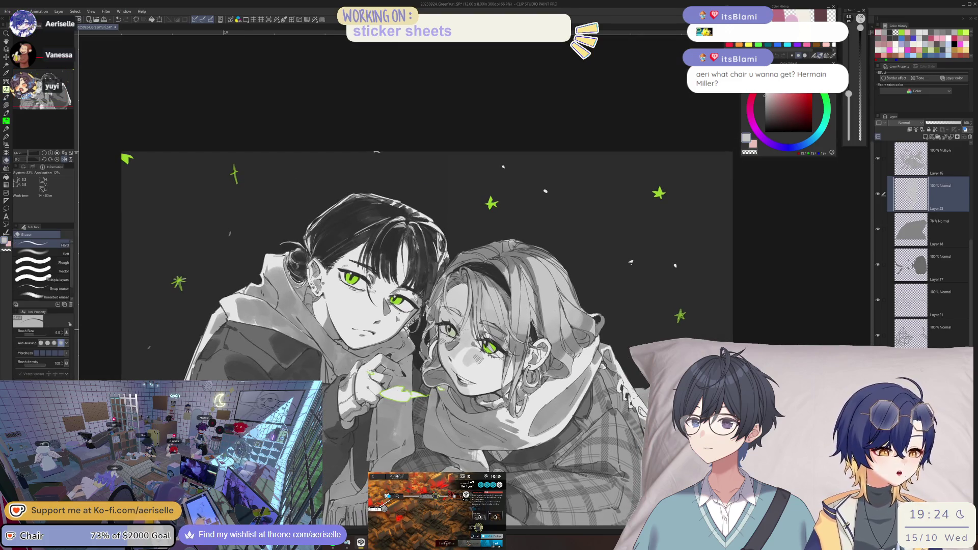
{"action": "key", "text": "h"}
{"action": "key", "text": "p"}
{"action": "key", "text": "ctrl+plus"}
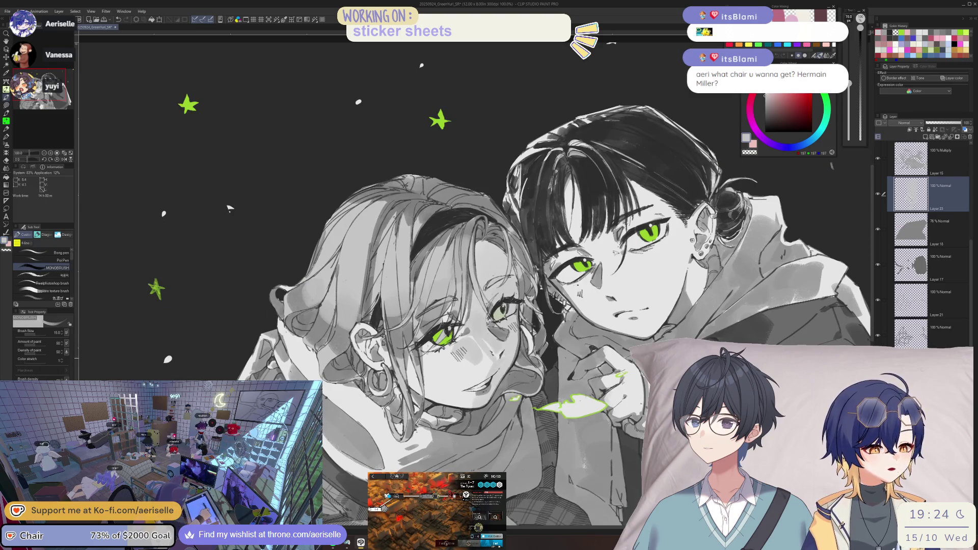
{"action": "key", "text": "bracketright"}
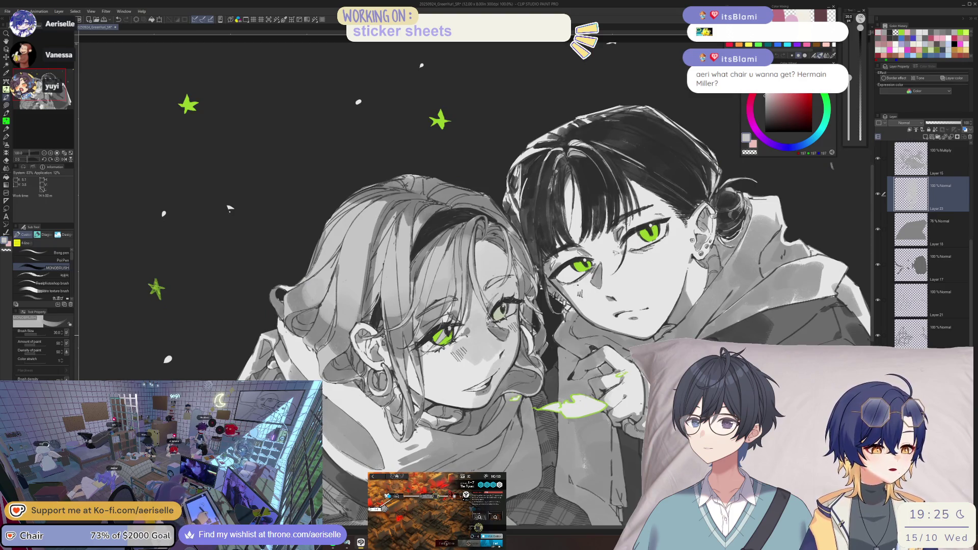
{"action": "key", "text": "bracketright"}
{"action": "key", "text": "bracketright"}
{"action": "key", "text": "bracketright"}
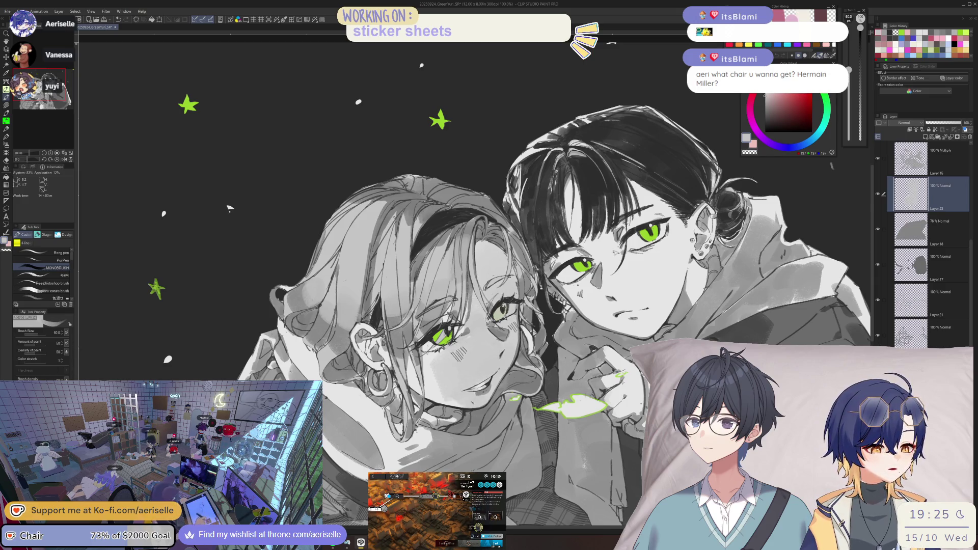
{"action": "key", "text": "ctrl+minus"}
{"action": "key", "text": "ctrl+minus"}
{"action": "key", "text": "ctrl+minus"}
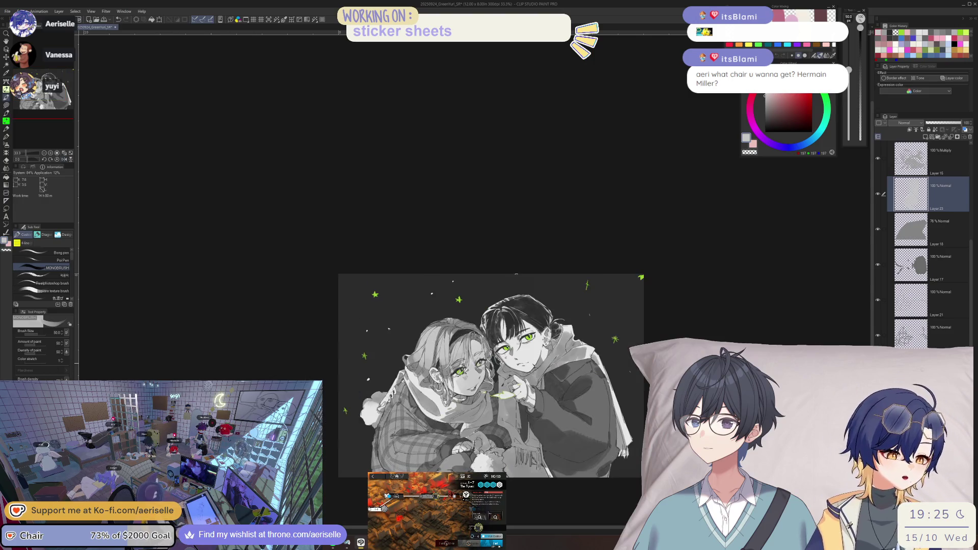
{"action": "key", "text": "ctrl+alt+0"}
{"action": "mouse_move", "coordinate": [239, 233]}
{"action": "left_mouse_down"}
{"action": "mouse_move", "coordinate": [163, 241]}
{"action": "mouse_move", "coordinate": [144, 201]}
{"action": "mouse_move", "coordinate": [153, 154]}
{"action": "left_mouse_up"}
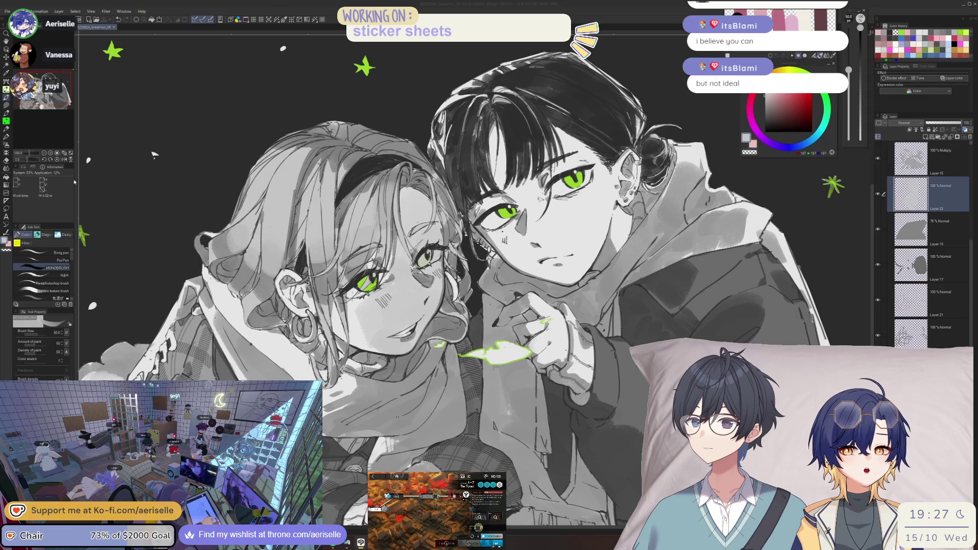
{"action": "key", "text": "ctrl+o"}
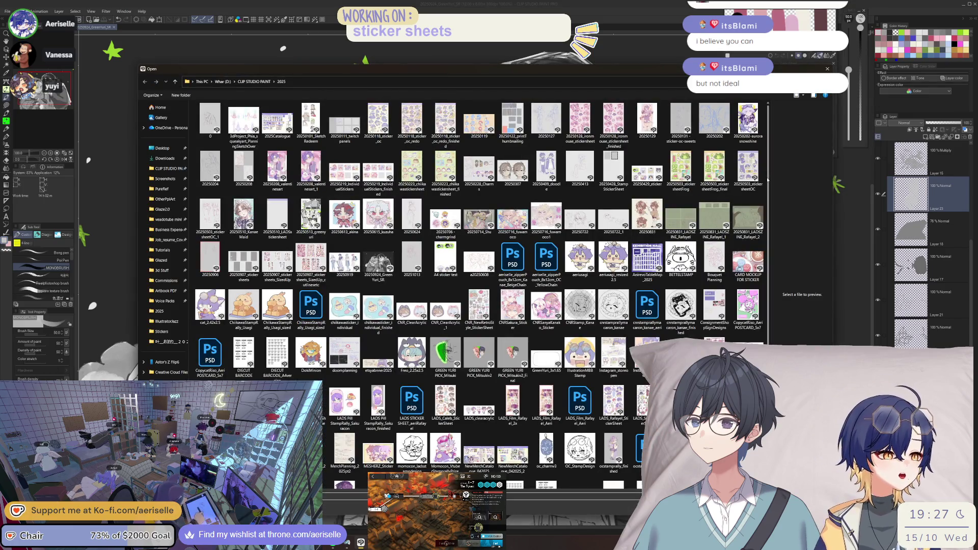
- Scroll the 2025 folder, widen the preview area, and preview CNR_NewRetroStyle_StickerSheet
{"action": "scroll", "coordinate": [768, 189], "scroll_direction": "down", "scroll_amount": 1}
{"action": "scroll", "coordinate": [769, 189], "scroll_direction": "down", "scroll_amount": 3}
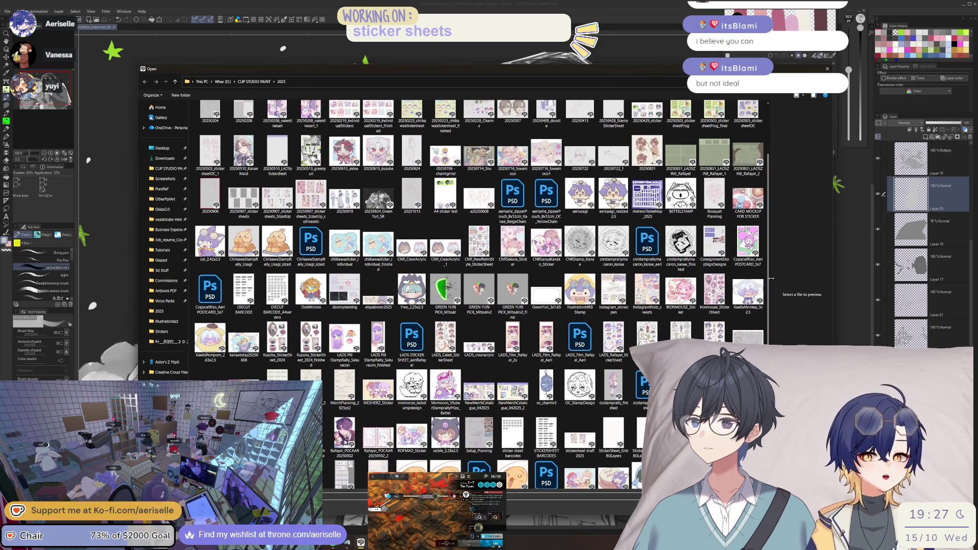
{"action": "mouse_move", "coordinate": [771, 279]}
{"action": "left_mouse_down"}
{"action": "mouse_move", "coordinate": [682, 315]}
{"action": "mouse_move", "coordinate": [434, 360]}
{"action": "left_mouse_up"}
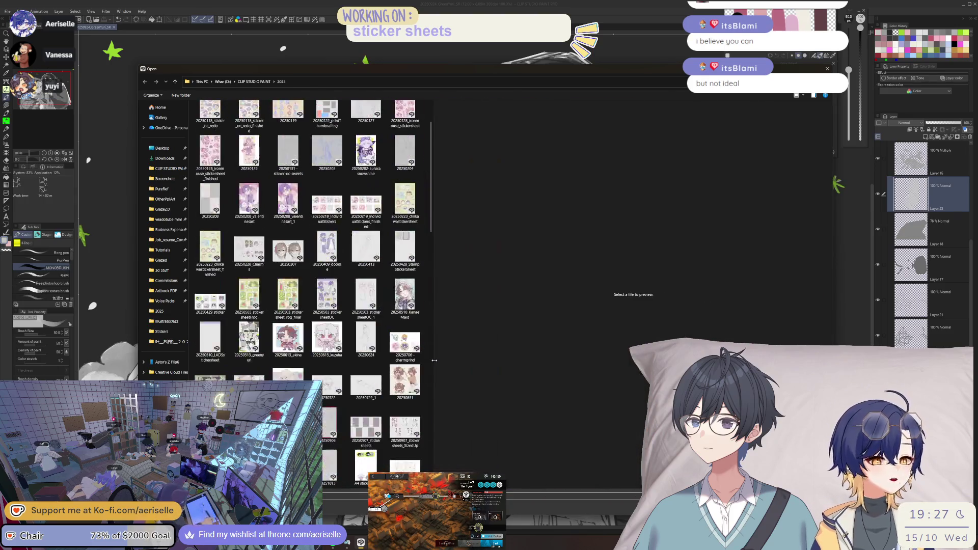
{"action": "scroll", "coordinate": [422, 301], "scroll_direction": "down", "scroll_amount": 15}
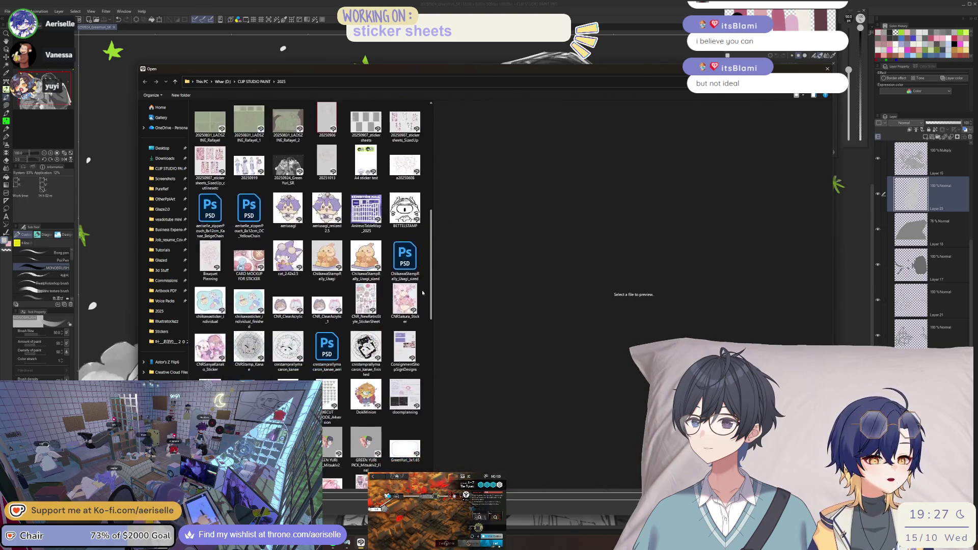
{"action": "scroll", "coordinate": [421, 301], "scroll_direction": "down", "scroll_amount": 1}
{"action": "left_click", "coordinate": [365, 246]}
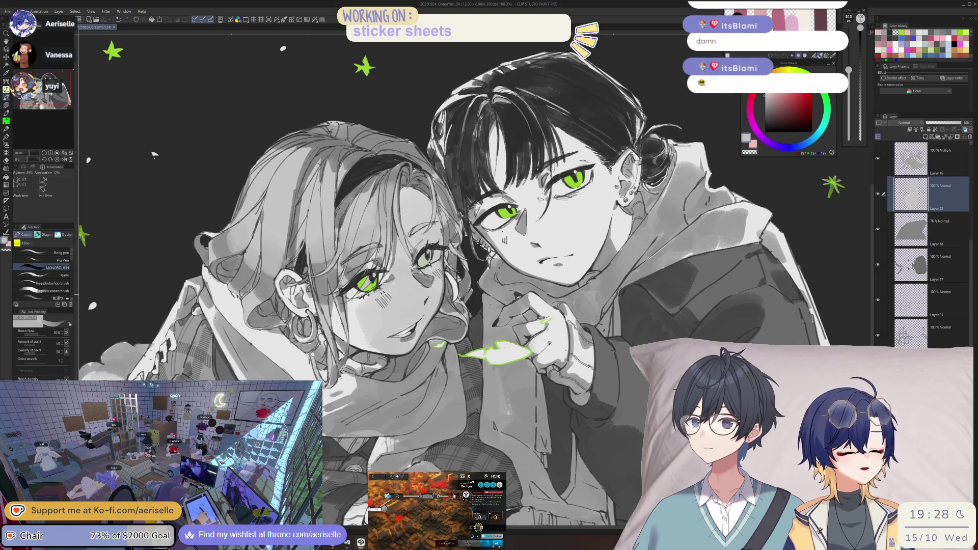
- Mirror the canvas, paint a light touch-up stroke and reduce the brush size to 40
{"action": "key", "text": "h"}
{"action": "left_click_drag", "start_coordinate": [533, 367], "coordinate": [525, 400]}
{"action": "key", "text": "bracketleft"}
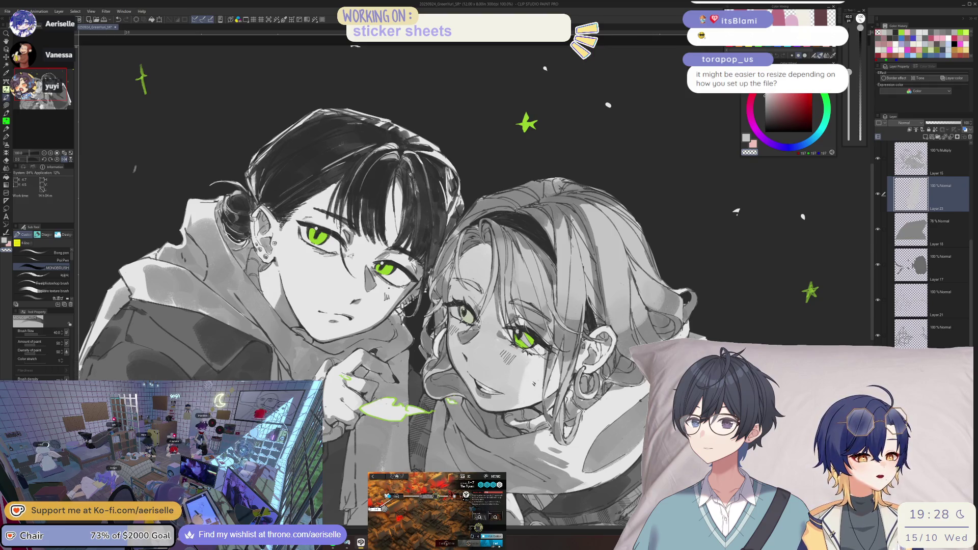
- Flip the canvas back and mirror it again, then nudge the view upward
{"action": "key", "text": "h"}
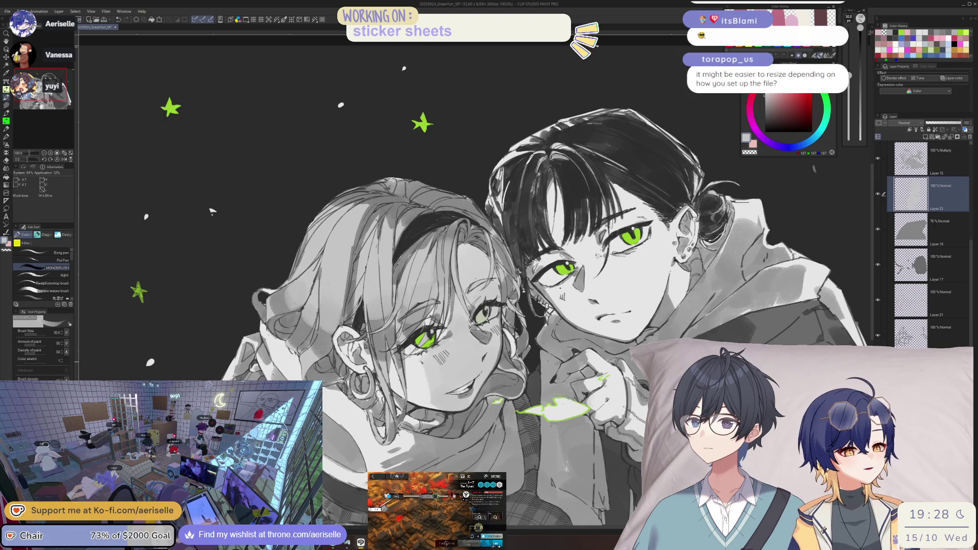
{"action": "key", "text": "h"}
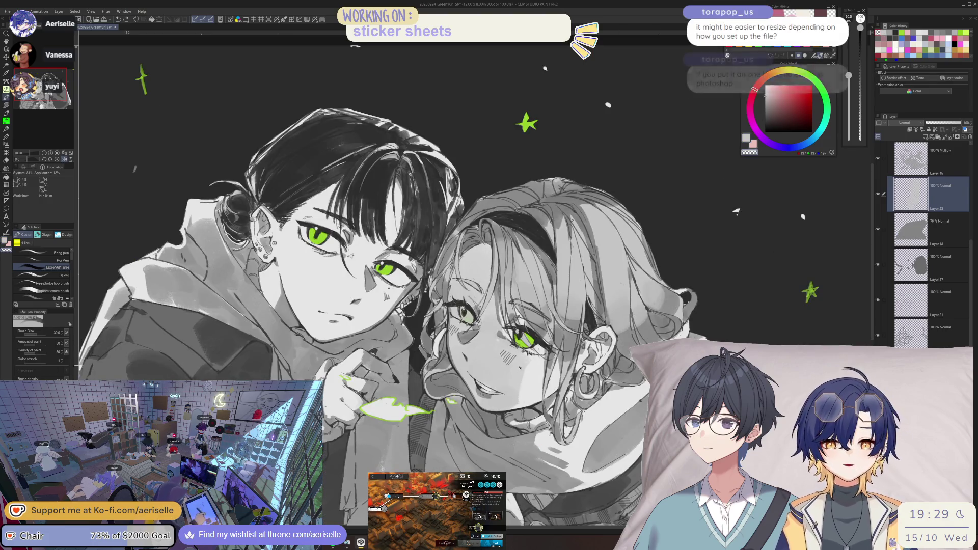
{"action": "left_click_drag", "start_coordinate": [516, 440], "coordinate": [519, 429]}
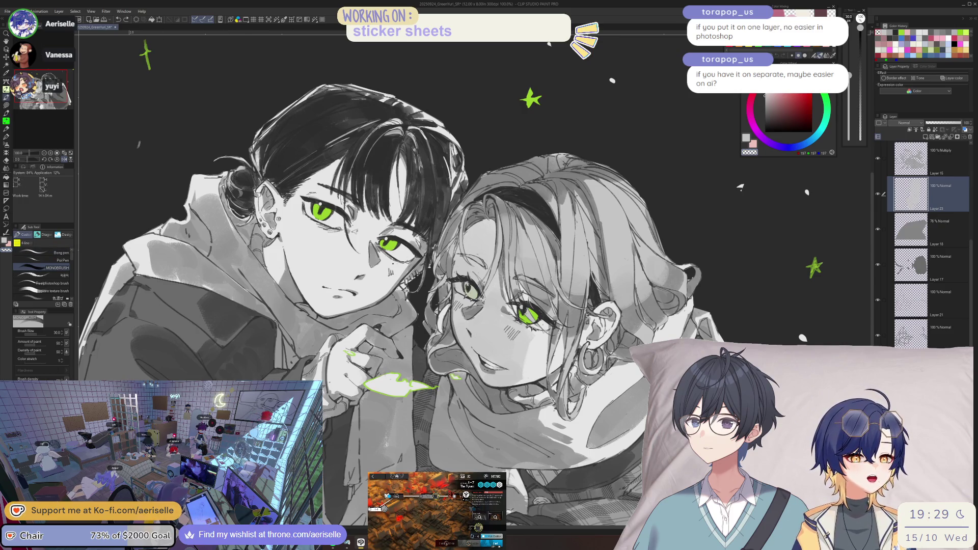
{"action": "left_click", "coordinate": [8, 11]}
- Open LADSRafayelStickerSheetNEW_ClearSticker_4x6_30pcs from the CLIP STUDIO PAINT Stickers folder
{"action": "left_click", "coordinate": [20, 40]}
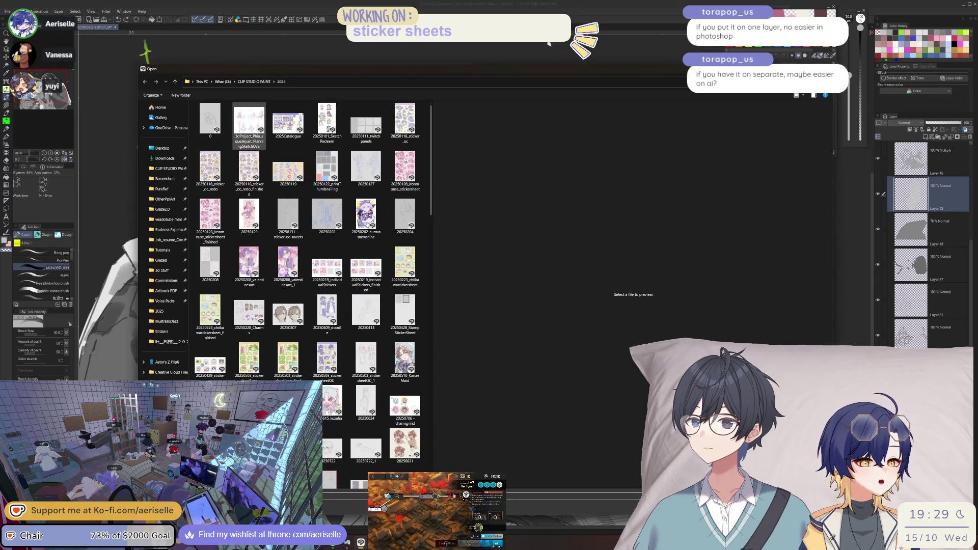
{"action": "left_click", "coordinate": [262, 83]}
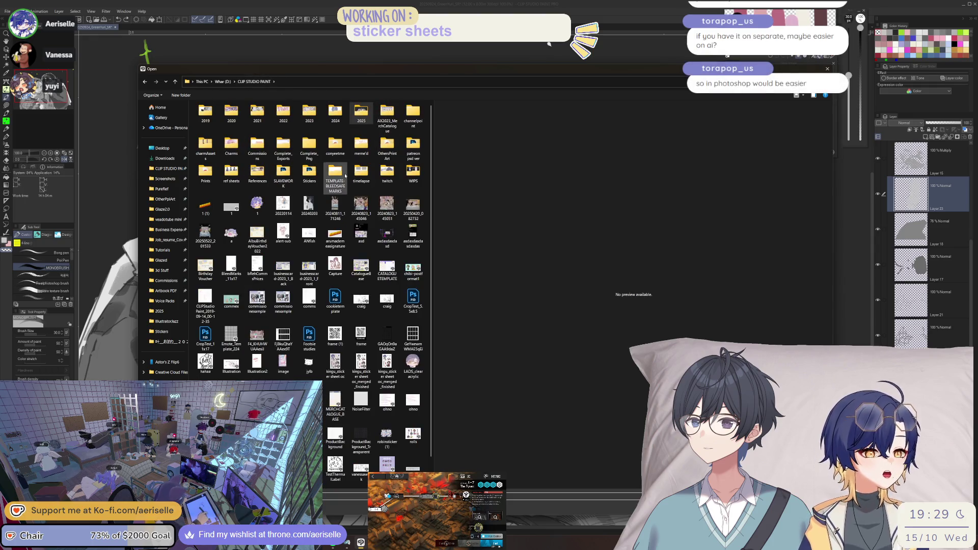
{"action": "double_click", "coordinate": [304, 175]}
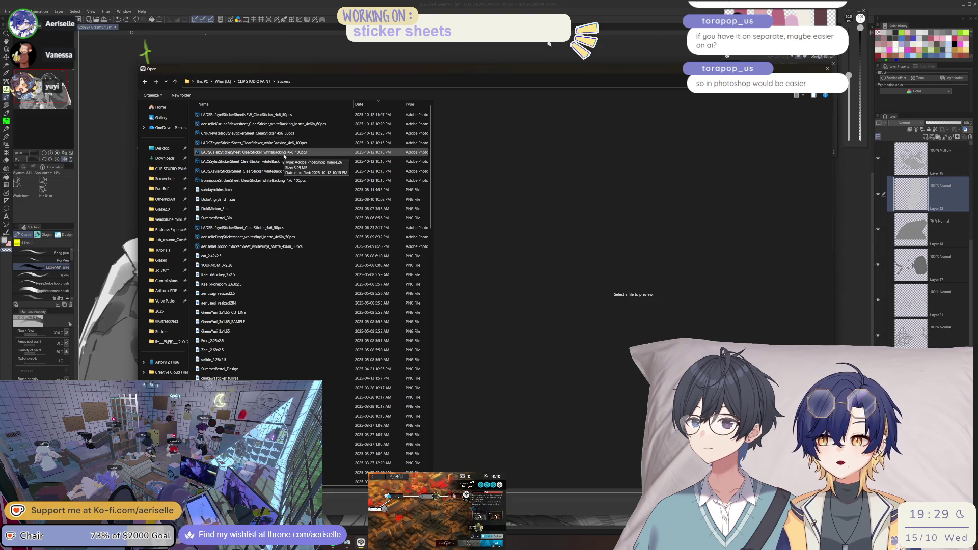
{"action": "left_click", "coordinate": [303, 116]}
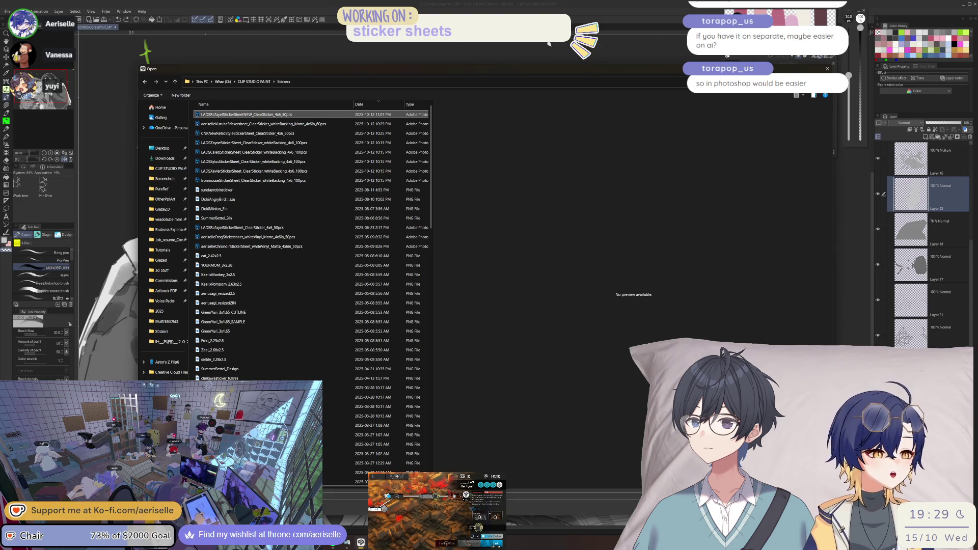
{"action": "key", "text": "Down"}
{"action": "key", "text": "Down"}
{"action": "key", "text": "Down"}
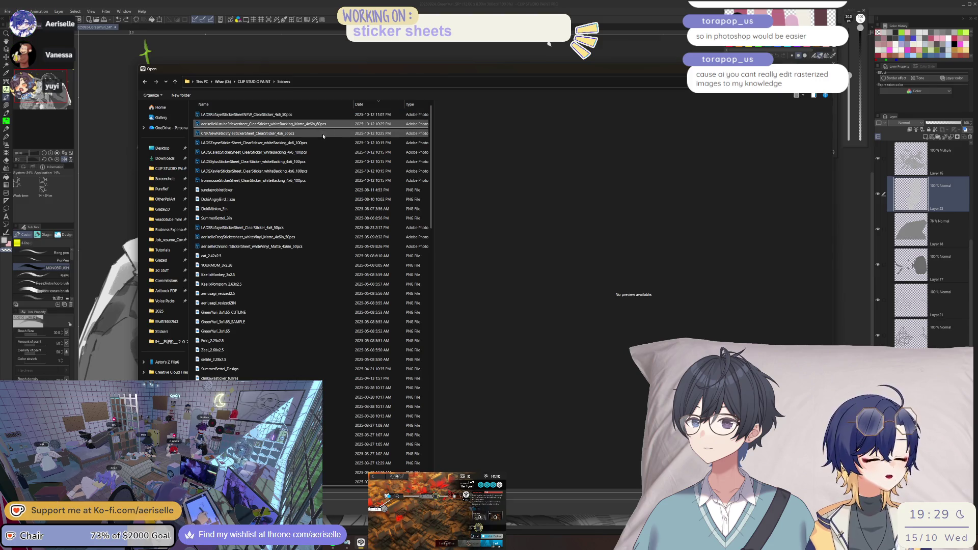
{"action": "left_click", "coordinate": [334, 135]}
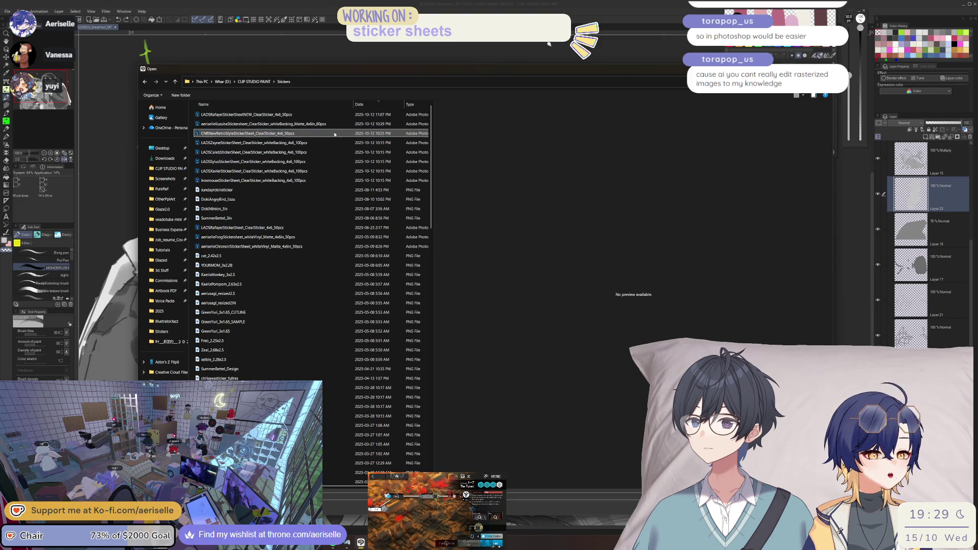
{"action": "double_click", "coordinate": [308, 114]}
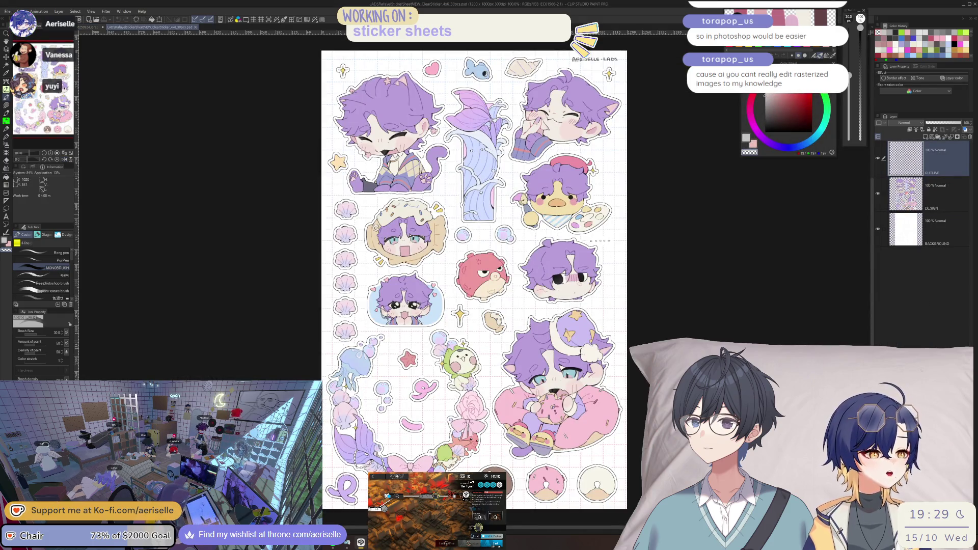
{"action": "left_click", "coordinate": [877, 159]}
{"action": "left_click", "coordinate": [878, 159]}
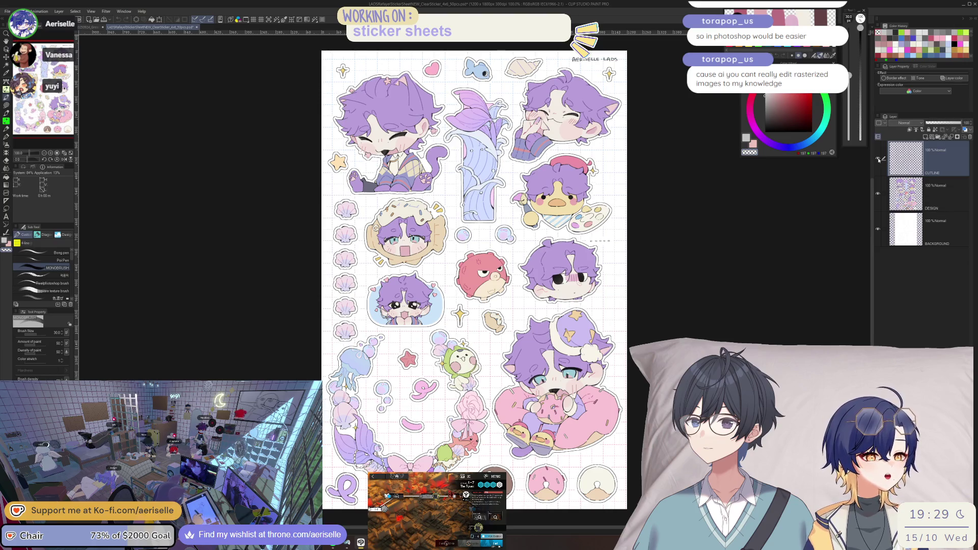
{"action": "left_click", "coordinate": [877, 194]}
{"action": "left_click", "coordinate": [878, 194]}
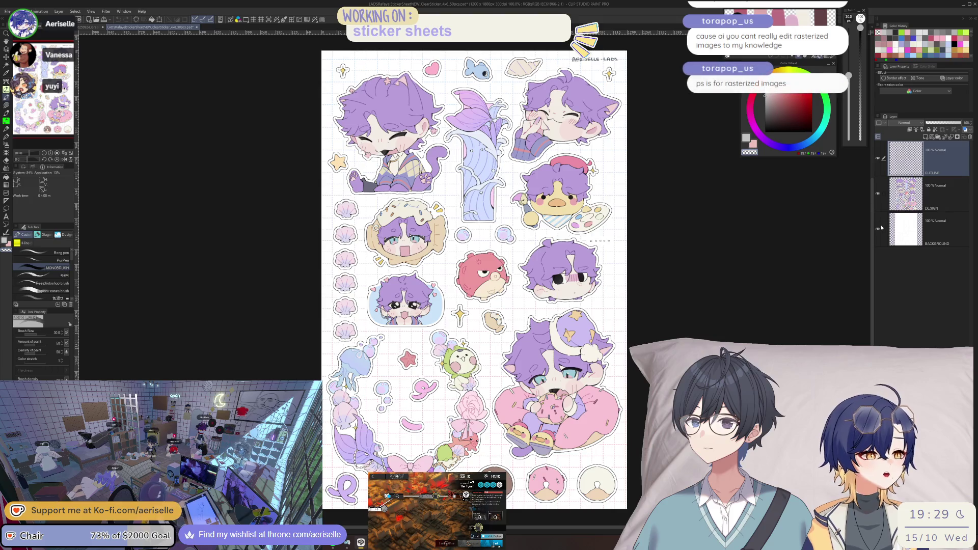
{"action": "left_click", "coordinate": [877, 230]}
{"action": "left_click", "coordinate": [877, 230]}
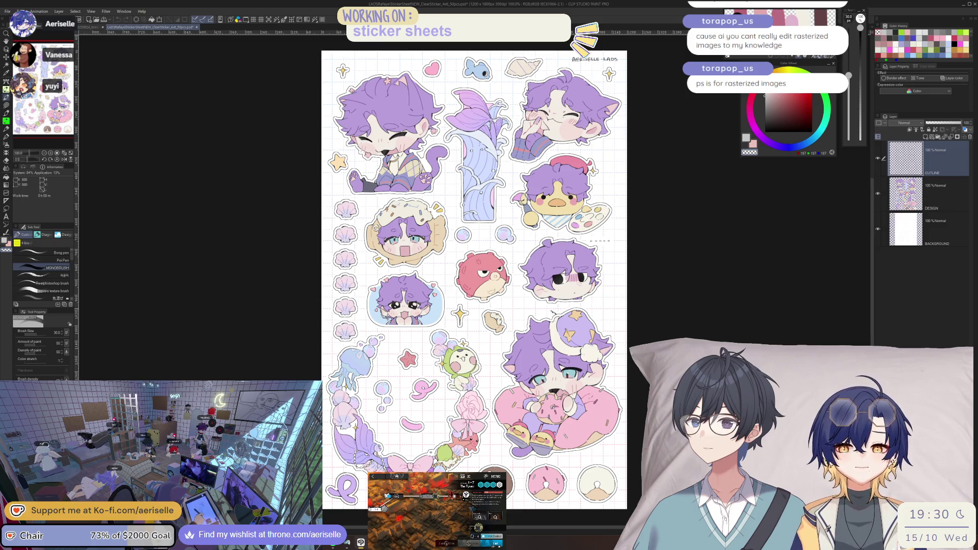
- Zoom and pan around the sticker sheet, then return to the 20250924_GreenYuri document
{"action": "scroll", "coordinate": [504, 291], "scroll_direction": "down", "scroll_amount": 2}
{"action": "scroll", "coordinate": [504, 291], "scroll_direction": "up", "scroll_amount": 2}
{"action": "scroll", "coordinate": [504, 290], "scroll_direction": "down", "scroll_amount": 3}
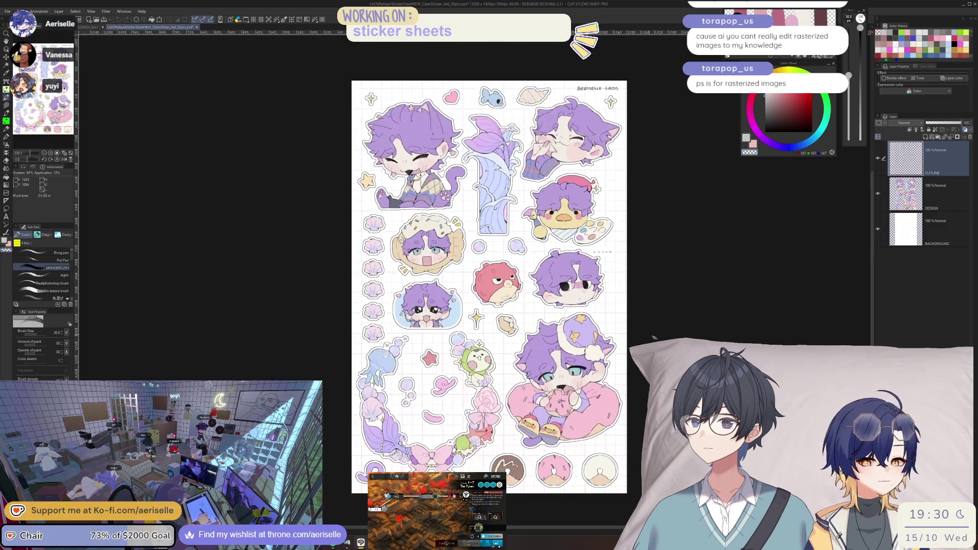
{"action": "scroll", "coordinate": [648, 336], "scroll_direction": "up", "scroll_amount": 4}
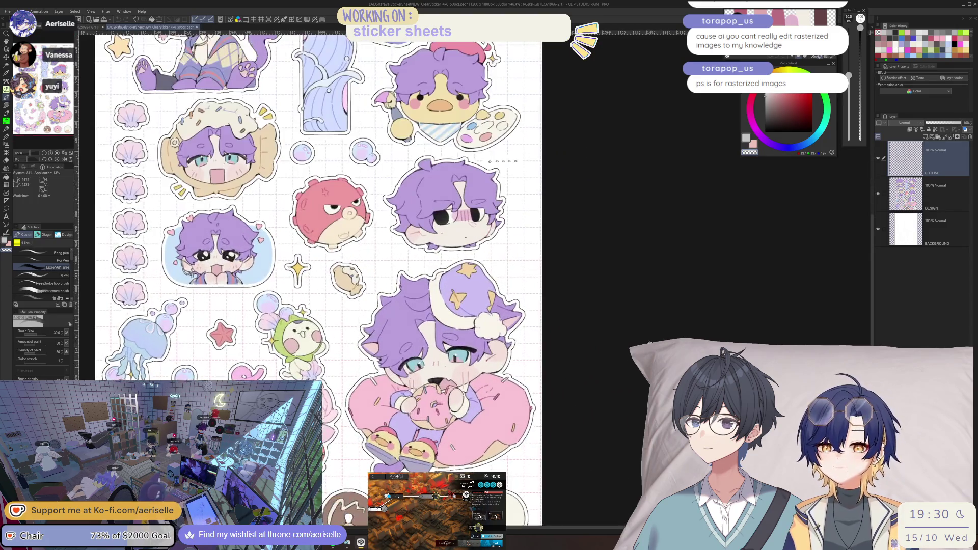
{"action": "scroll", "coordinate": [648, 336], "scroll_direction": "down", "scroll_amount": 1}
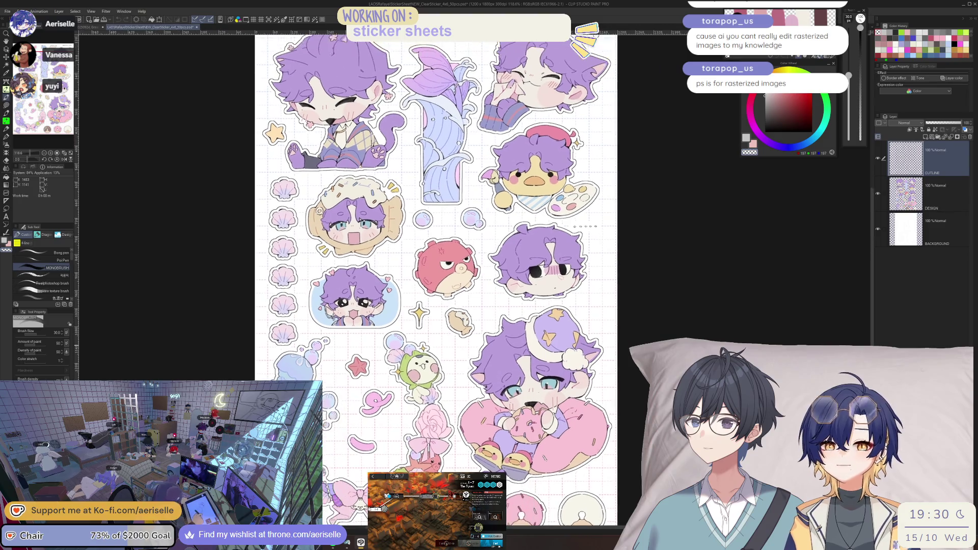
{"action": "left_click_drag", "start_coordinate": [238, 304], "coordinate": [246, 309]}
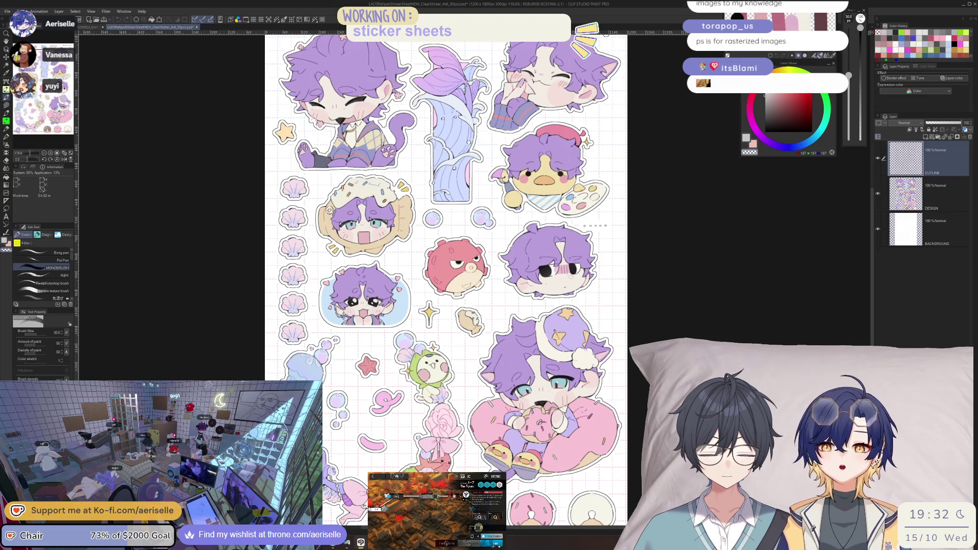
{"action": "left_click", "coordinate": [88, 28]}
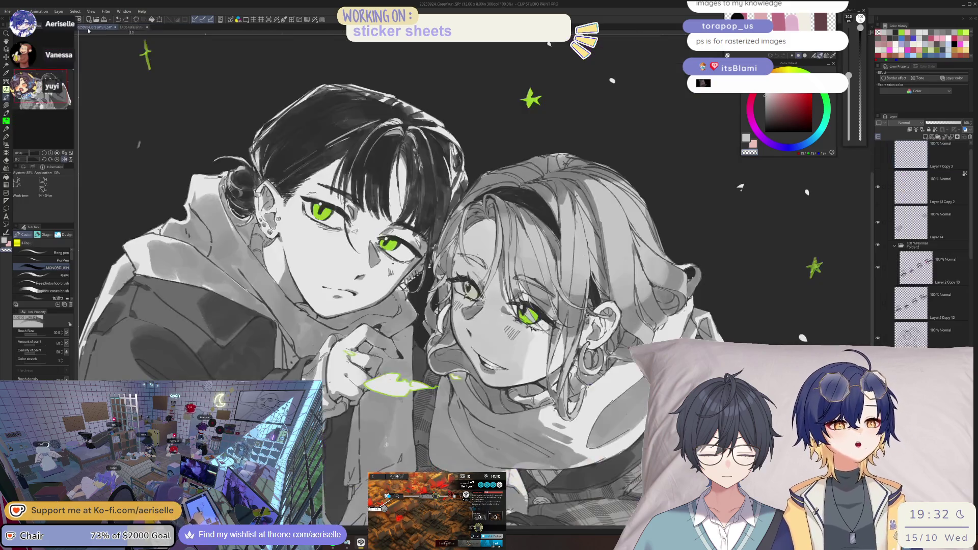
- Review the illustration mirrored, zooming in and out
{"action": "key", "text": "h"}
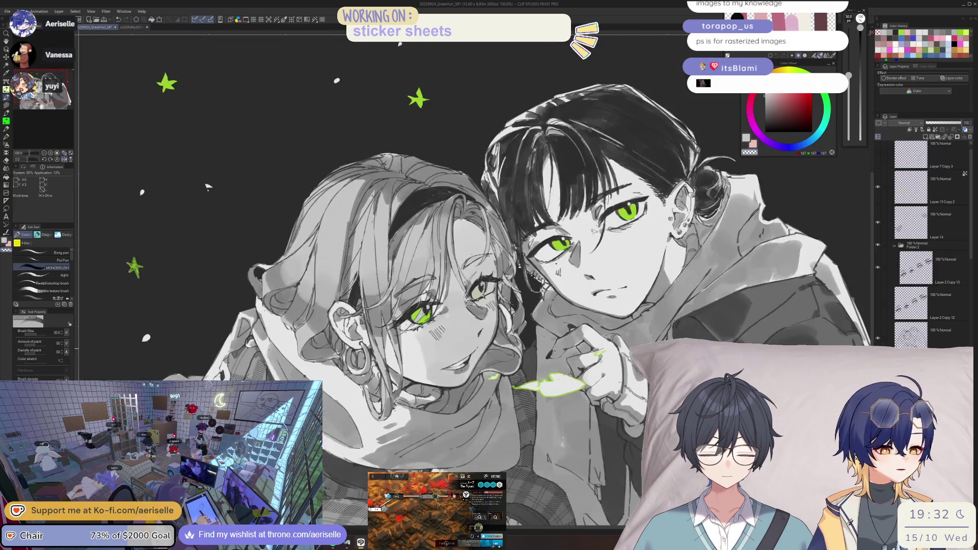
{"action": "scroll", "coordinate": [207, 186], "scroll_direction": "down", "scroll_amount": 3}
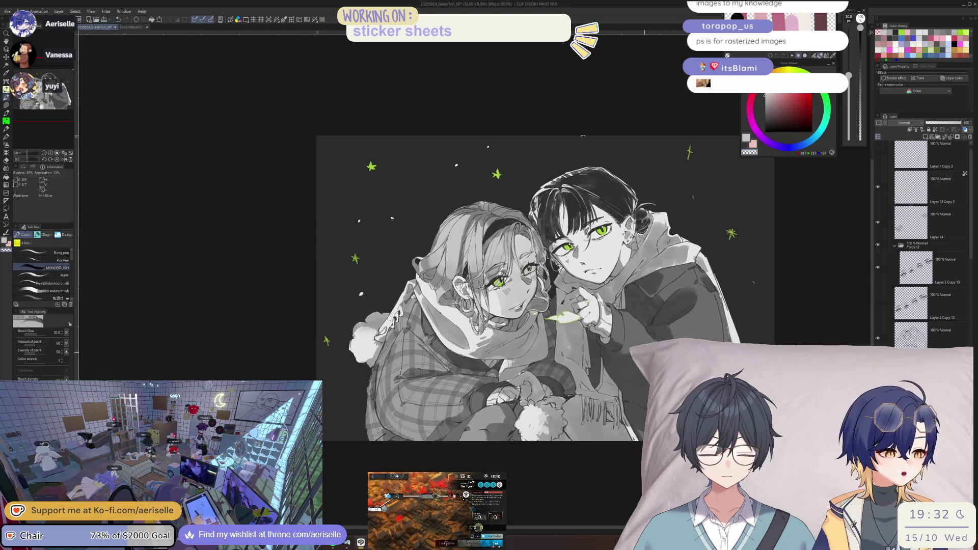
{"action": "scroll", "coordinate": [500, 306], "scroll_direction": "up", "scroll_amount": 4}
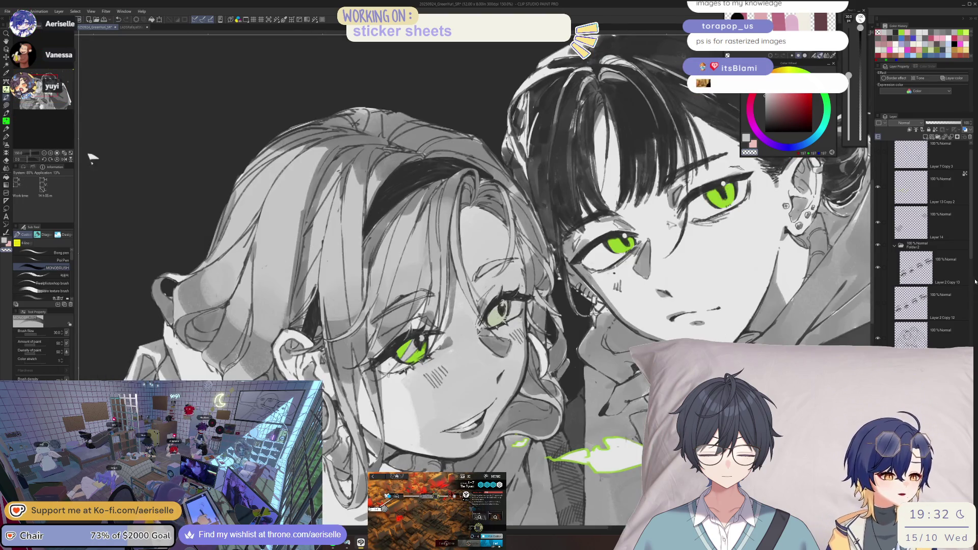
{"action": "scroll", "coordinate": [972, 257], "scroll_direction": "down", "scroll_amount": 10}
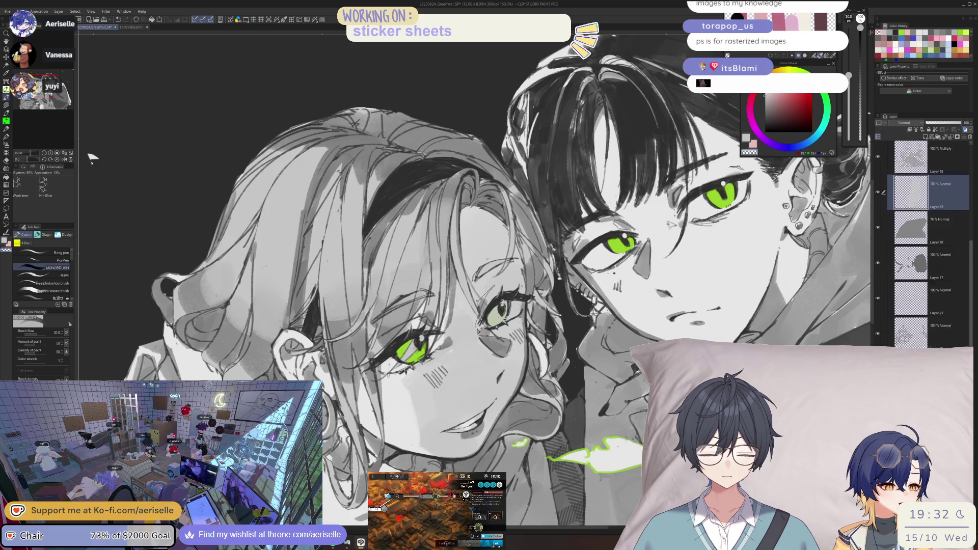
{"action": "scroll", "coordinate": [960, 306], "scroll_direction": "up", "scroll_amount": 2}
- Make Layer 23 under the girl's face the working layer and switch to the brush
{"action": "left_click", "coordinate": [942, 176]}
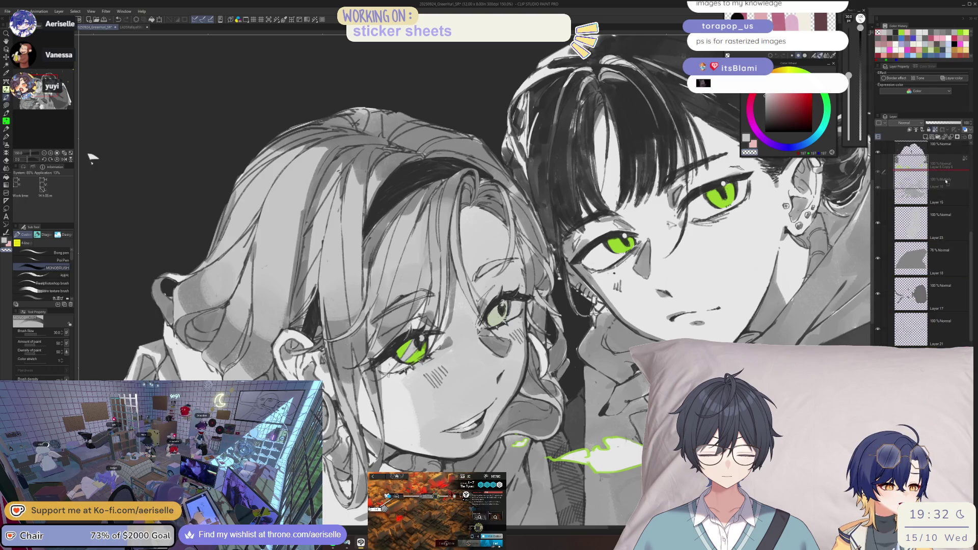
{"action": "scroll", "coordinate": [357, 247], "scroll_direction": "down", "scroll_amount": 4}
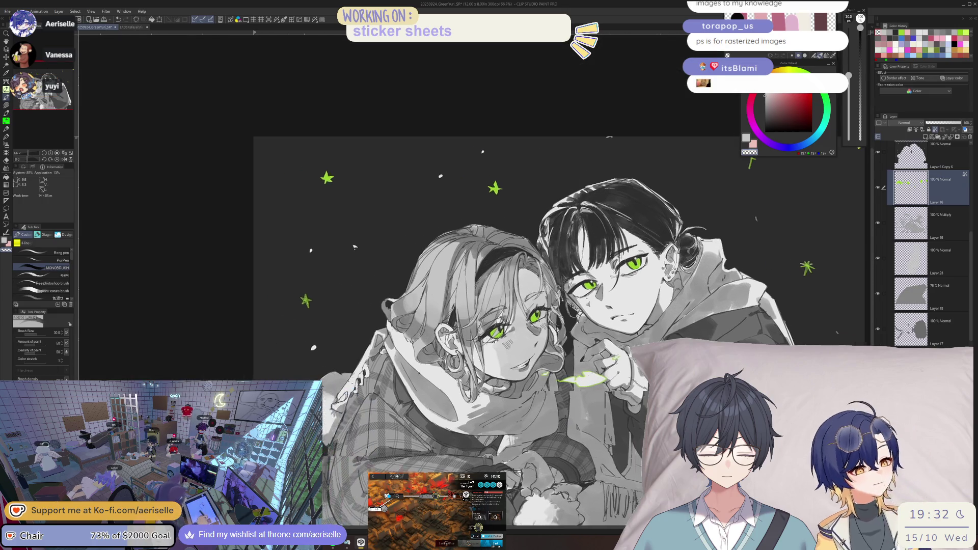
{"action": "scroll", "coordinate": [509, 376], "scroll_direction": "up", "scroll_amount": 4}
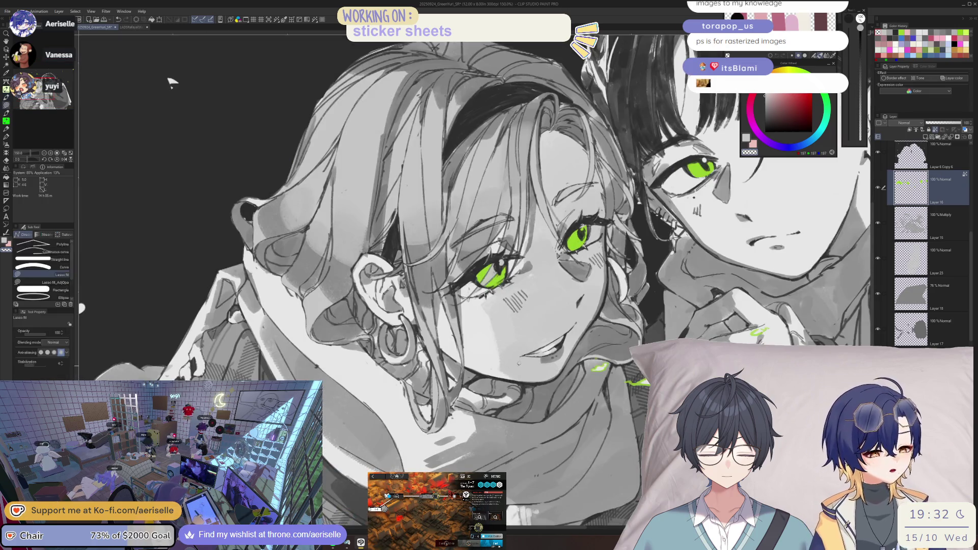
{"action": "left_click", "coordinate": [172, 83], "text": "ctrl+shift"}
{"action": "key", "text": "b"}
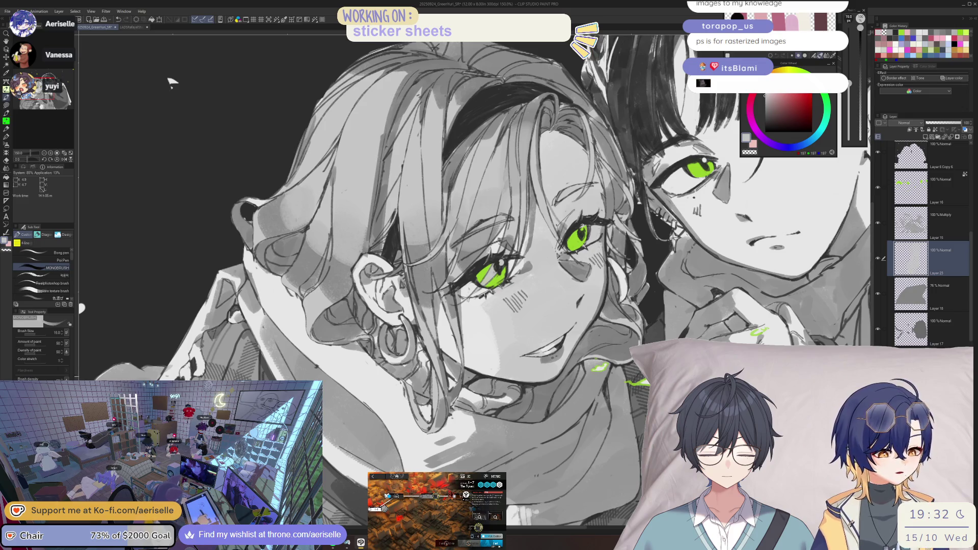
{"action": "scroll", "coordinate": [172, 82], "scroll_direction": "down", "scroll_amount": 4}
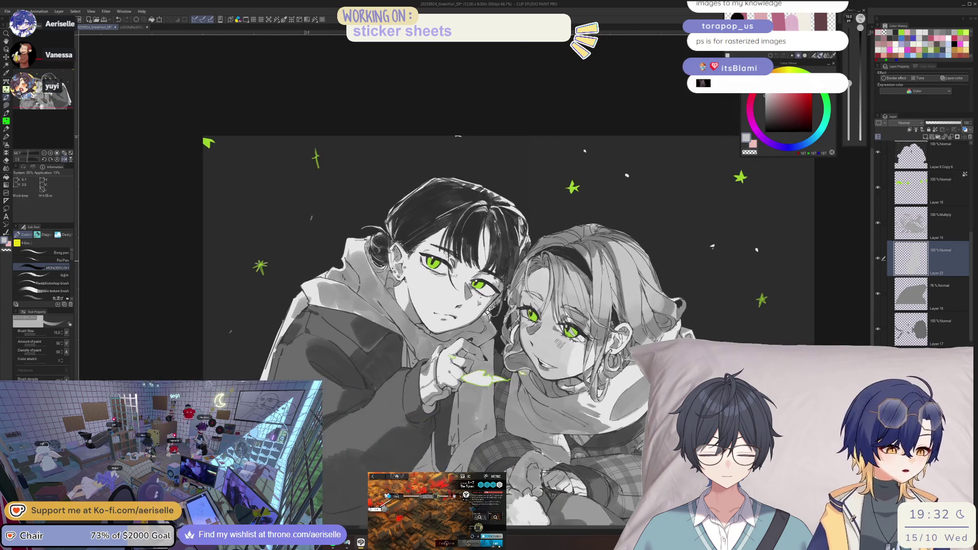
{"action": "left_click_drag", "start_coordinate": [236, 246], "coordinate": [250, 285]}
- Enlarge the brush and darken the grey shading around the neck and hand
{"action": "key", "text": "bracketright"}
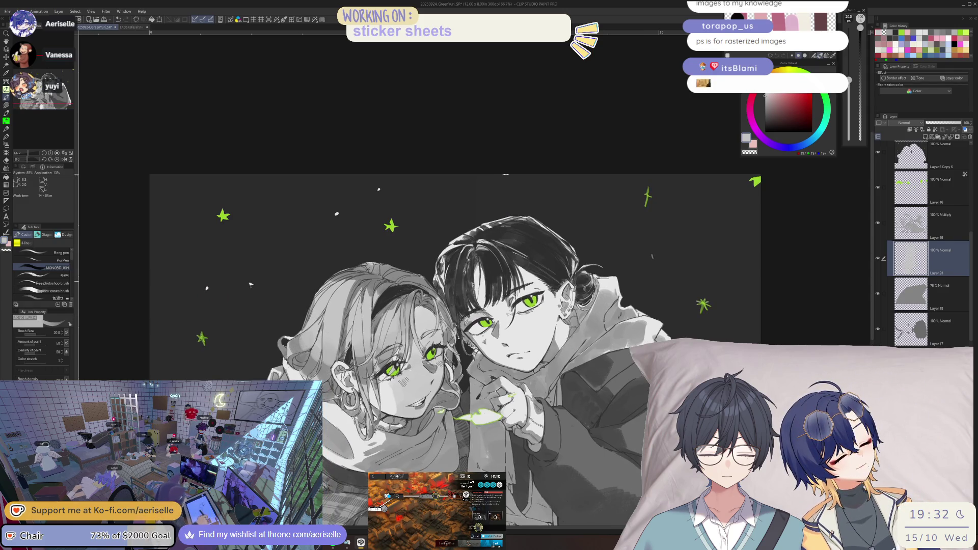
{"action": "key", "text": "bracketright"}
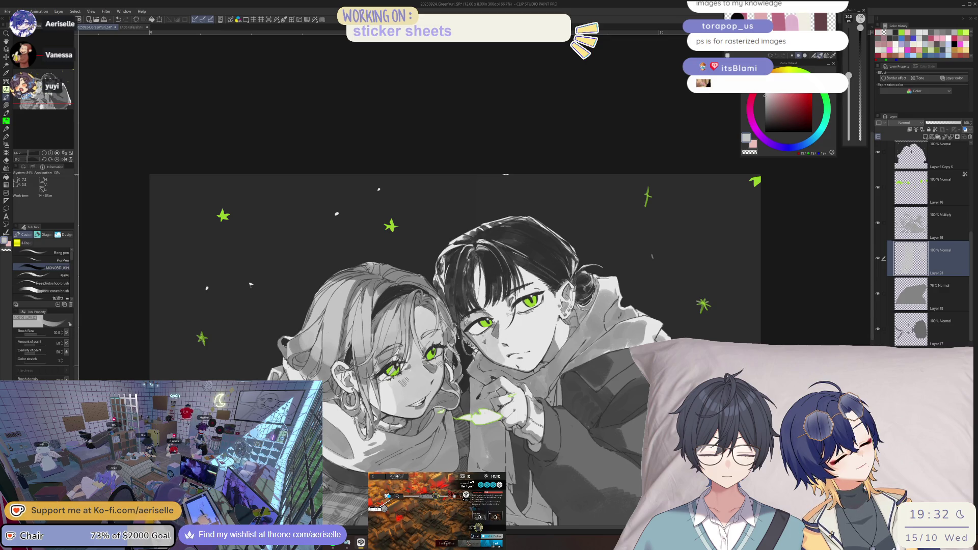
{"action": "mouse_move", "coordinate": [502, 372]}
{"action": "left_mouse_down"}
{"action": "mouse_move", "coordinate": [525, 356]}
{"action": "mouse_move", "coordinate": [514, 343]}
{"action": "left_mouse_up"}
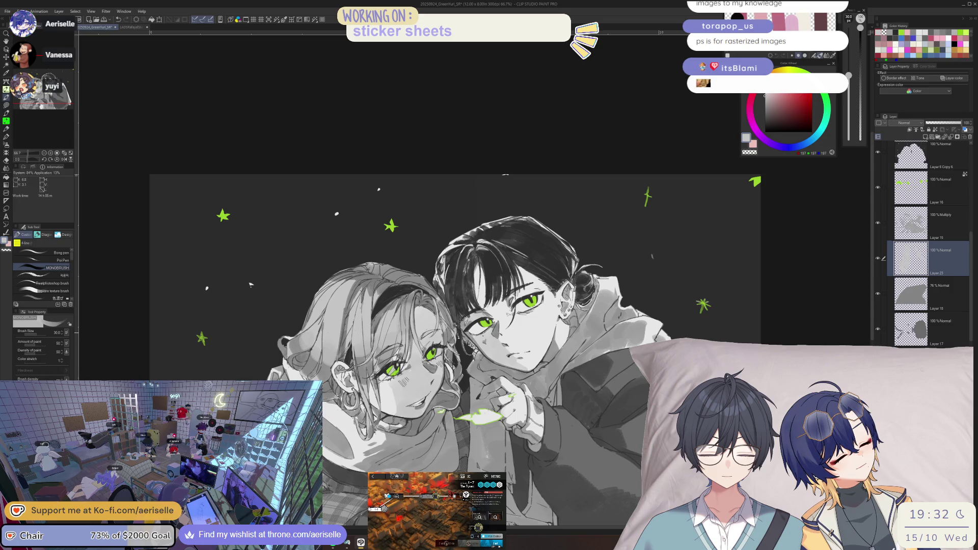
{"action": "scroll", "coordinate": [496, 323], "scroll_direction": "up", "scroll_amount": 2}
- Zoom in on the dark-haired character's face, check it mirrored and tilted, then level the rotation
{"action": "key", "text": "bracketleft"}
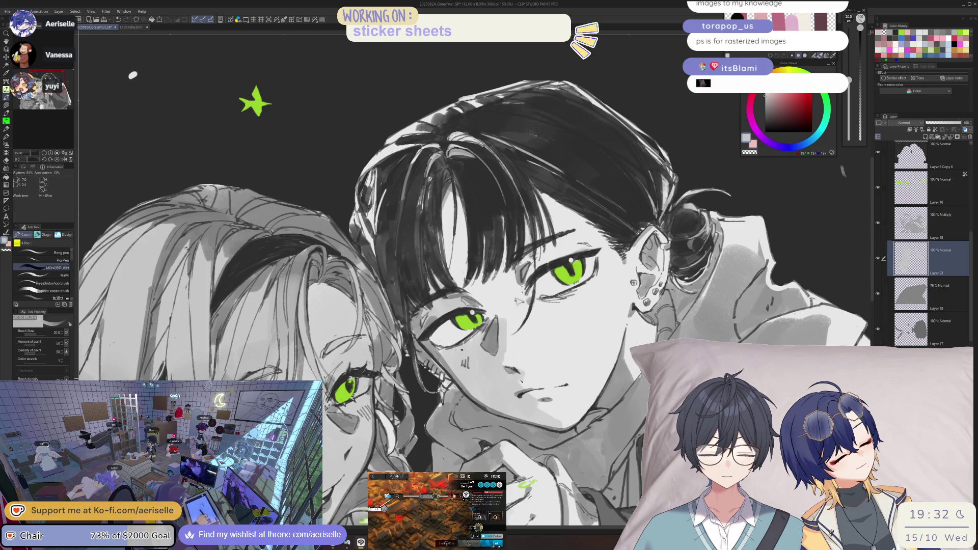
{"action": "key", "text": "h"}
{"action": "mouse_move", "coordinate": [133, 75]}
{"action": "left_mouse_down"}
{"action": "mouse_move", "coordinate": [258, 81]}
{"action": "mouse_move", "coordinate": [132, 75]}
{"action": "left_mouse_up"}
{"action": "key", "text": "bracketleft"}
{"action": "key", "text": "h"}
{"action": "key", "text": "bracketright"}
{"action": "key", "text": "bracketright"}
{"action": "key", "text": "bracketright"}
- Shrink the brush and add a small green stroke near the top-left star
{"action": "key", "text": "bracketleft"}
{"action": "key", "text": "bracketleft"}
{"action": "key", "text": "bracketleft"}
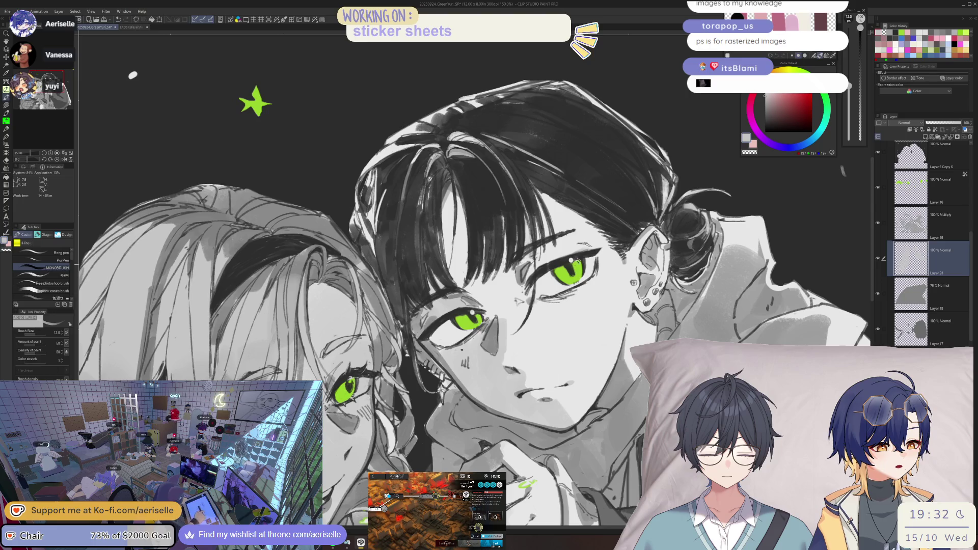
{"action": "key", "text": "h"}
{"action": "key", "text": "ctrl+minus"}
{"action": "key", "text": "ctrl+minus"}
{"action": "key", "text": "ctrl+minus"}
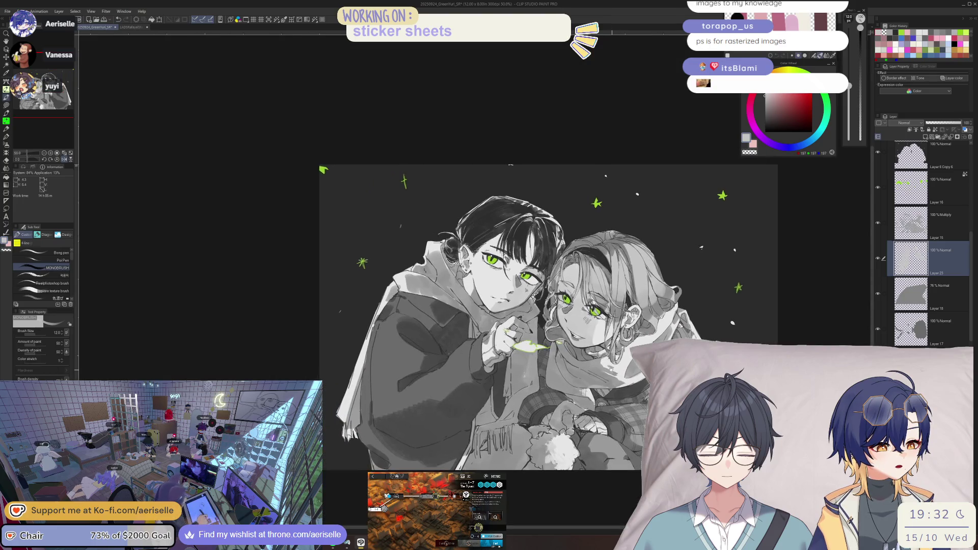
{"action": "key", "text": "h"}
{"action": "scroll", "coordinate": [547, 330], "scroll_direction": "down", "scroll_amount": 1}
{"action": "scroll", "coordinate": [408, 264], "scroll_direction": "up", "scroll_amount": 5}
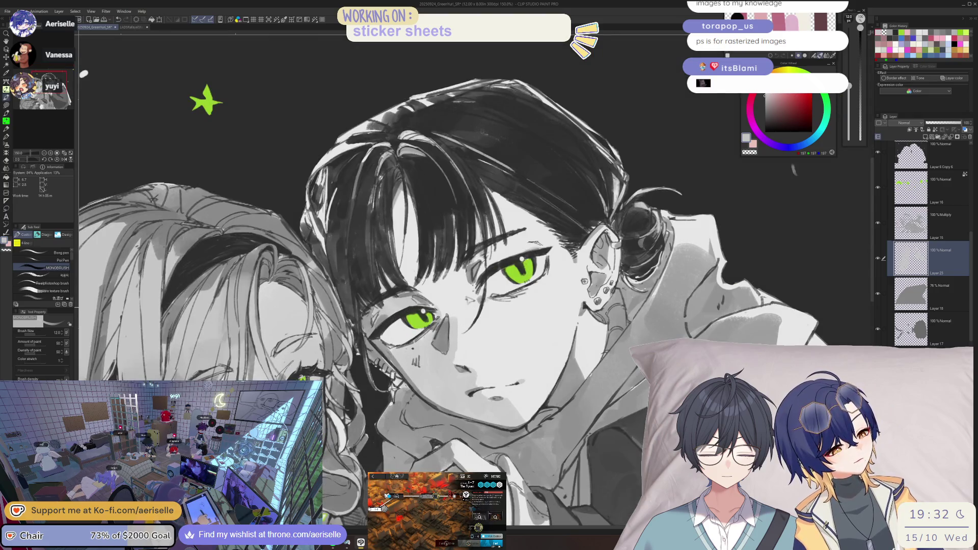
{"action": "left_click_drag", "start_coordinate": [164, 35], "coordinate": [171, 57]}
- Deepen the grey shading on the dark-haired character's cheek
{"action": "key", "text": "ctrl+minus"}
{"action": "key", "text": "ctrl+minus"}
{"action": "key", "text": "ctrl+minus"}
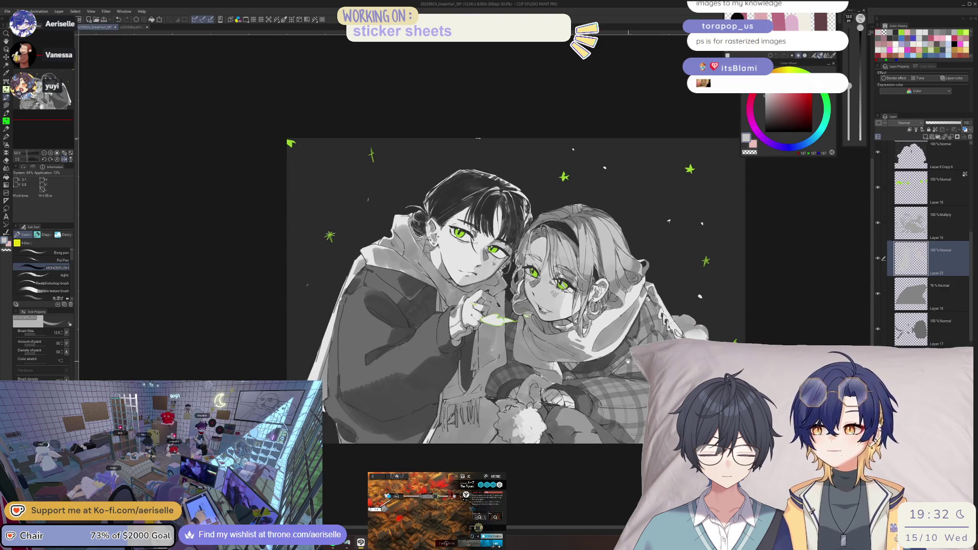
{"action": "key", "text": "h"}
{"action": "scroll", "coordinate": [471, 236], "scroll_direction": "up", "scroll_amount": 3}
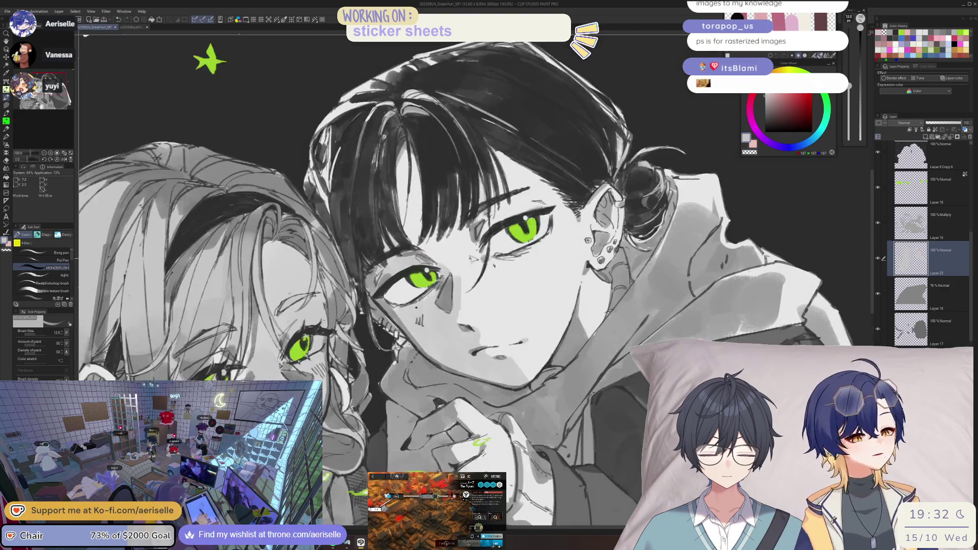
{"action": "left_click_drag", "start_coordinate": [480, 300], "coordinate": [501, 264]}
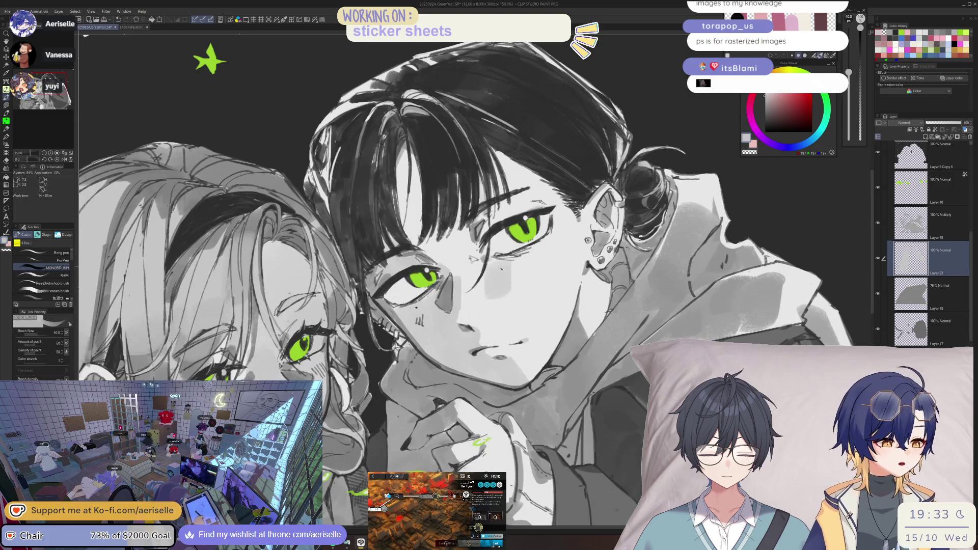
- Check the face mirrored and unmirrored at fit-to-screen and close zoom
{"action": "key", "text": "ctrl+0"}
{"action": "key", "text": "h"}
{"action": "key", "text": "ctrl+plus"}
{"action": "key", "text": "ctrl+plus"}
{"action": "key", "text": "ctrl+plus"}
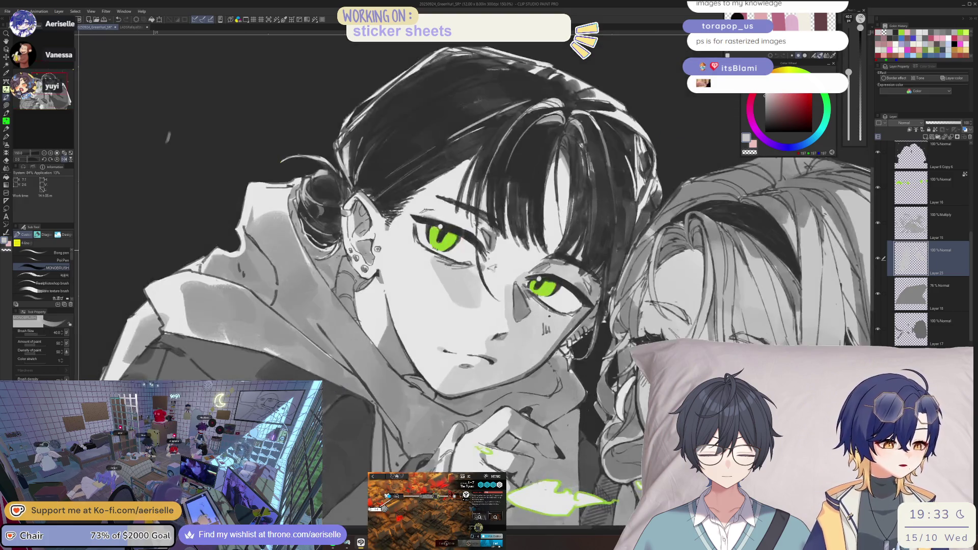
{"action": "key", "text": "h"}
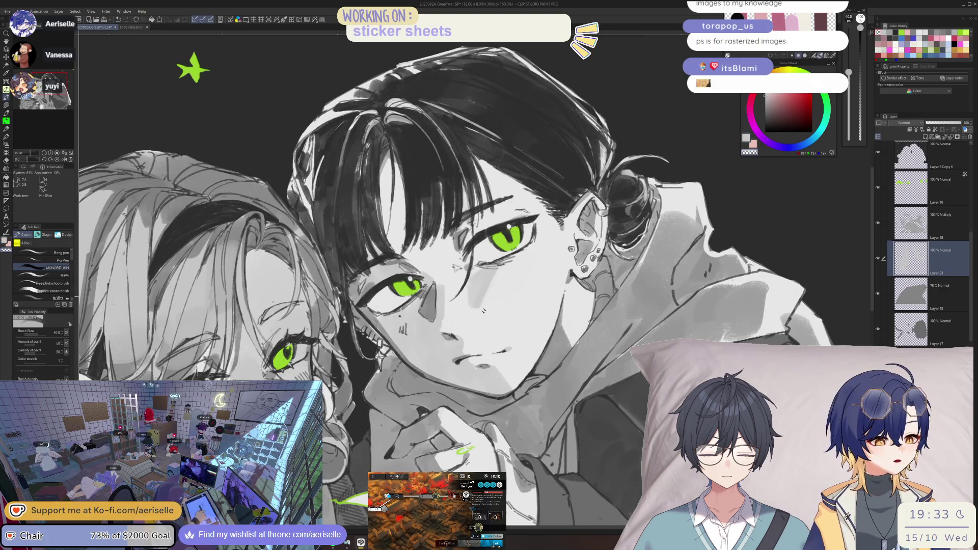
{"action": "key", "text": "h"}
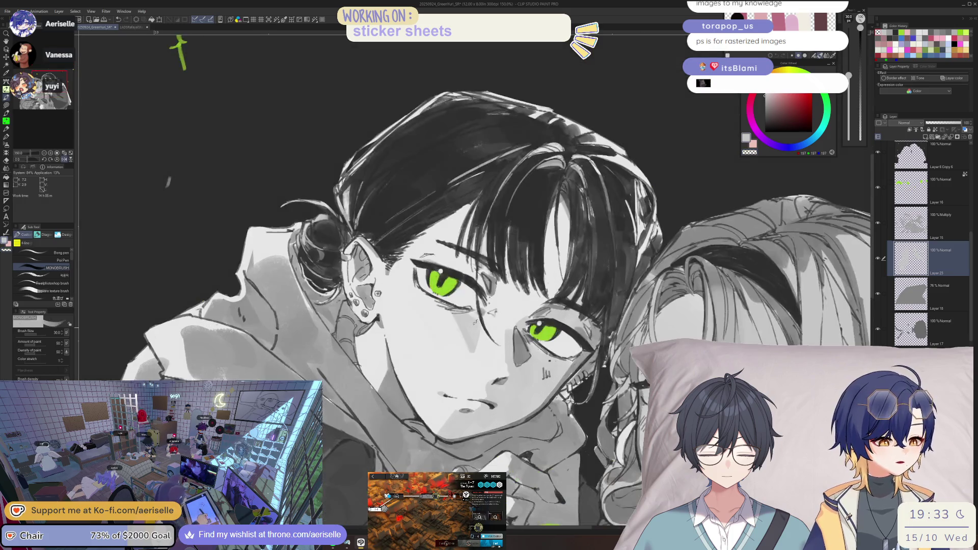
{"action": "key", "text": "]"}
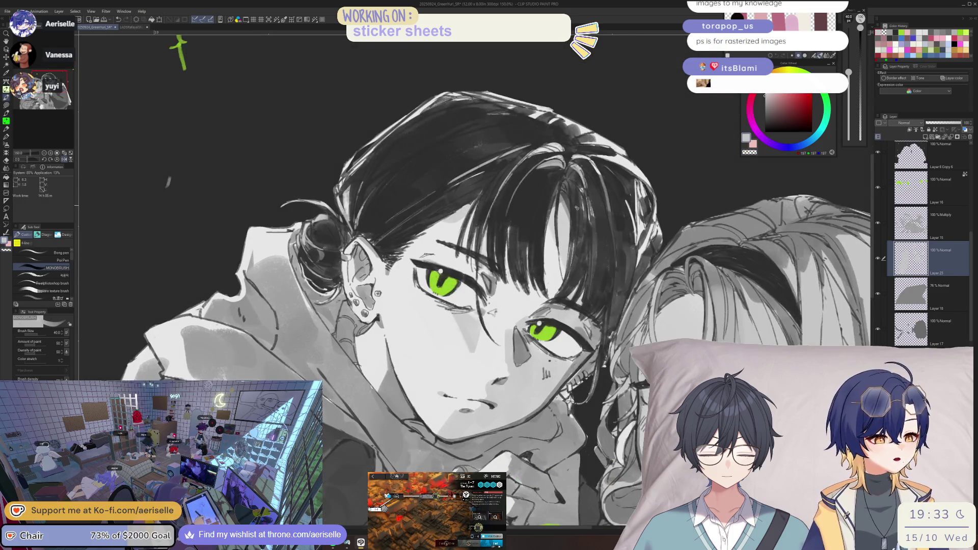
{"action": "key", "text": "h"}
- Fine-tune the brush size while flipping the view back and forth
{"action": "key", "text": "bracketleft"}
{"action": "key", "text": "bracketleft"}
{"action": "key", "text": "bracketleft"}
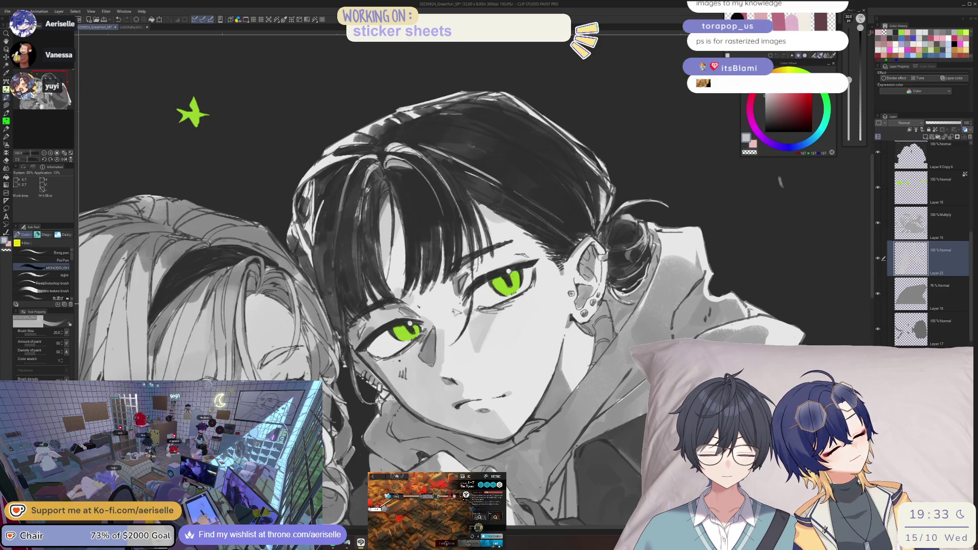
{"action": "key", "text": "h"}
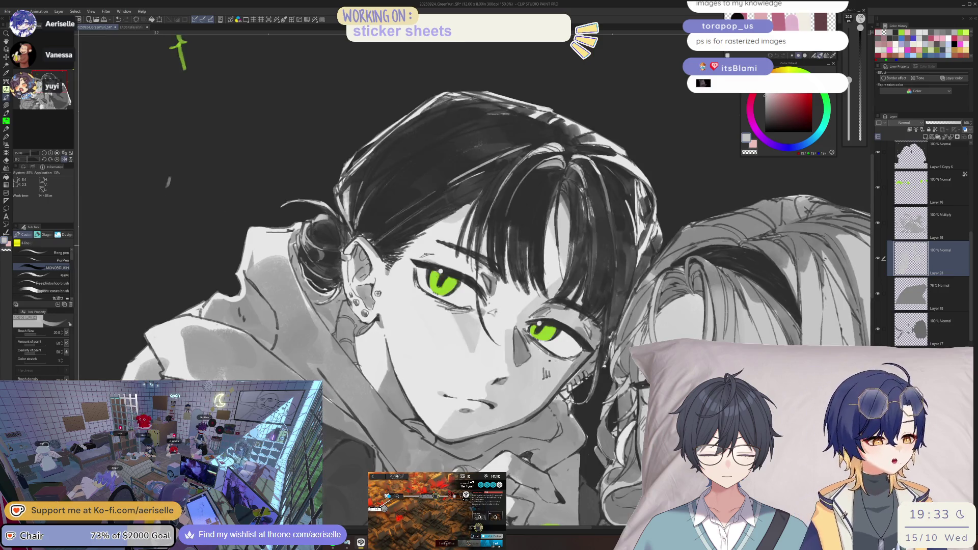
{"action": "key", "text": "bracketright"}
{"action": "key", "text": "h"}
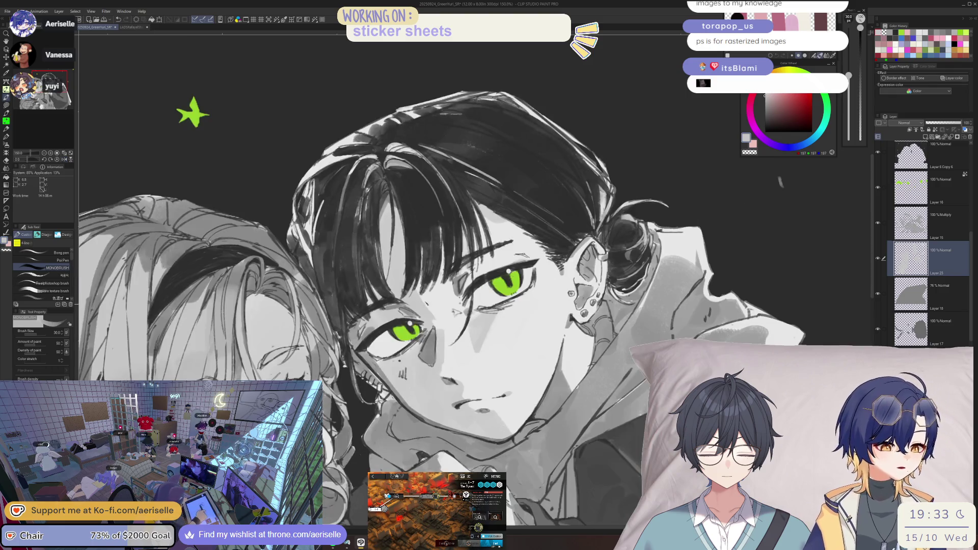
{"action": "key", "text": "bracketleft"}
{"action": "key", "text": "bracketleft"}
{"action": "key", "text": "h"}
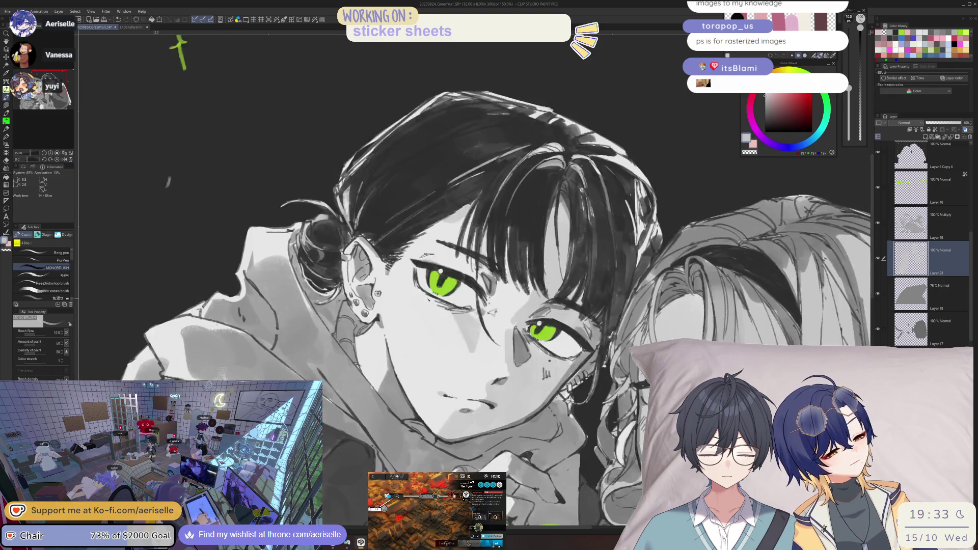
{"action": "key", "text": "ctrl+0"}
{"action": "key", "text": "ctrl+plus"}
{"action": "key", "text": "ctrl+plus"}
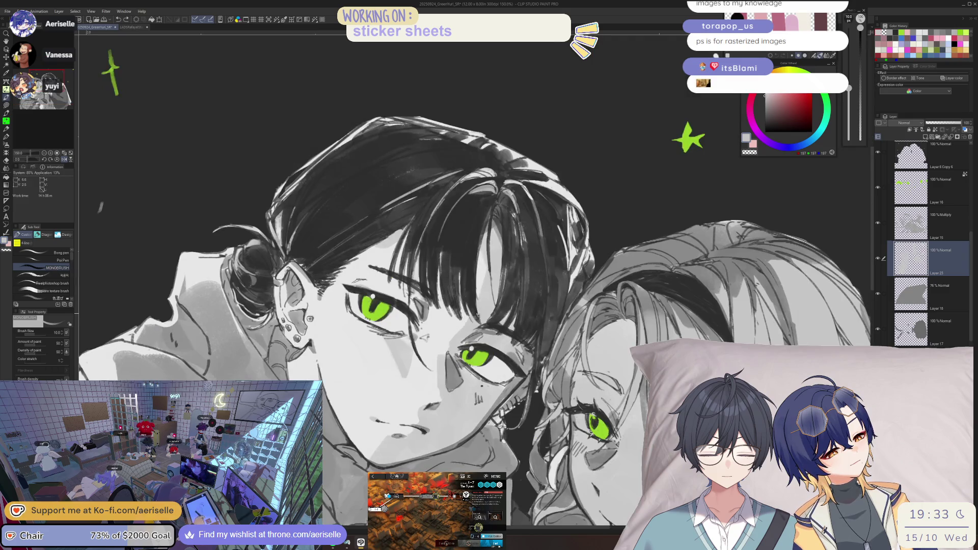
- Review the portrait with repeated flips and zooms, ending zoomed out on the whole illustration
{"action": "key", "text": "bracketright"}
{"action": "key", "text": "bracketright"}
{"action": "key", "text": "h"}
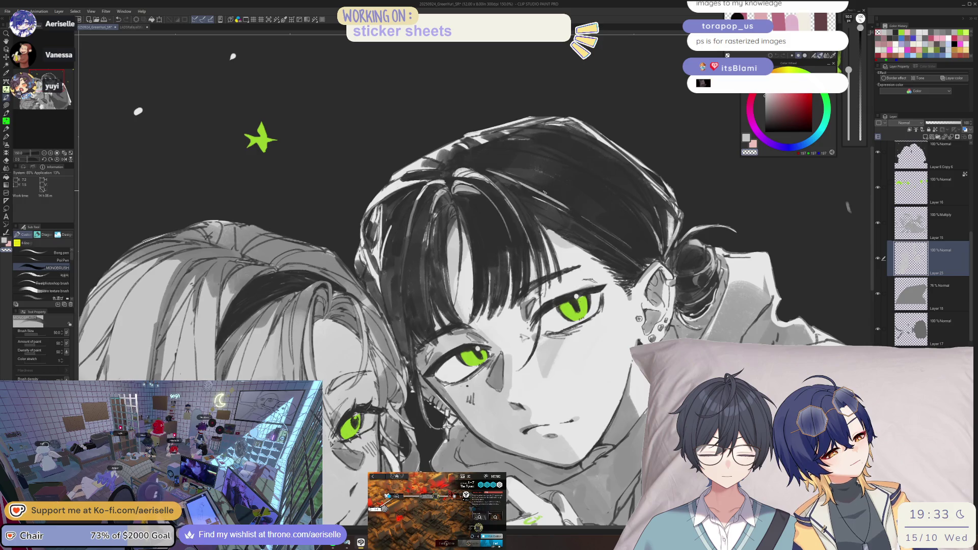
{"action": "key", "text": "h"}
{"action": "key", "text": "ctrl+minus"}
{"action": "key", "text": "ctrl+plus"}
{"action": "key", "text": "ctrl+plus"}
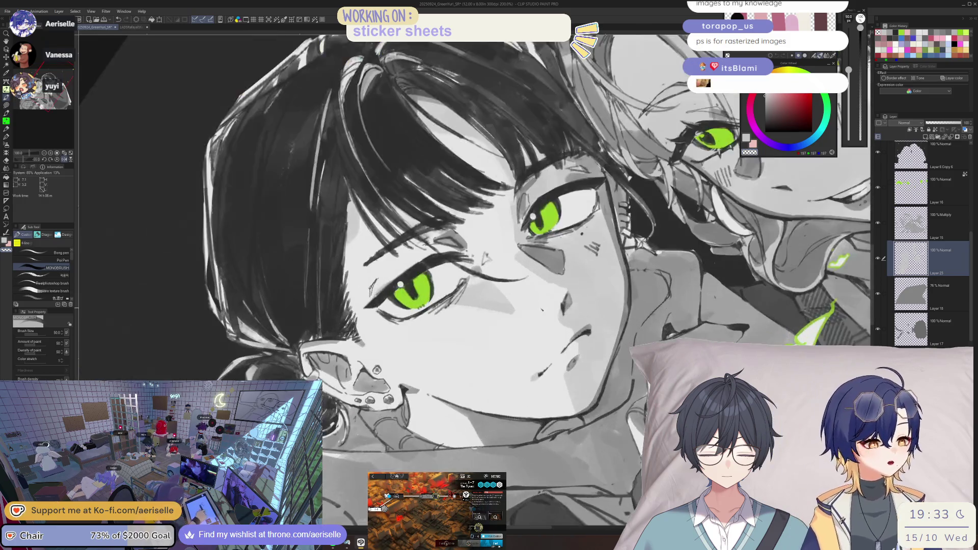
{"action": "key", "text": "h"}
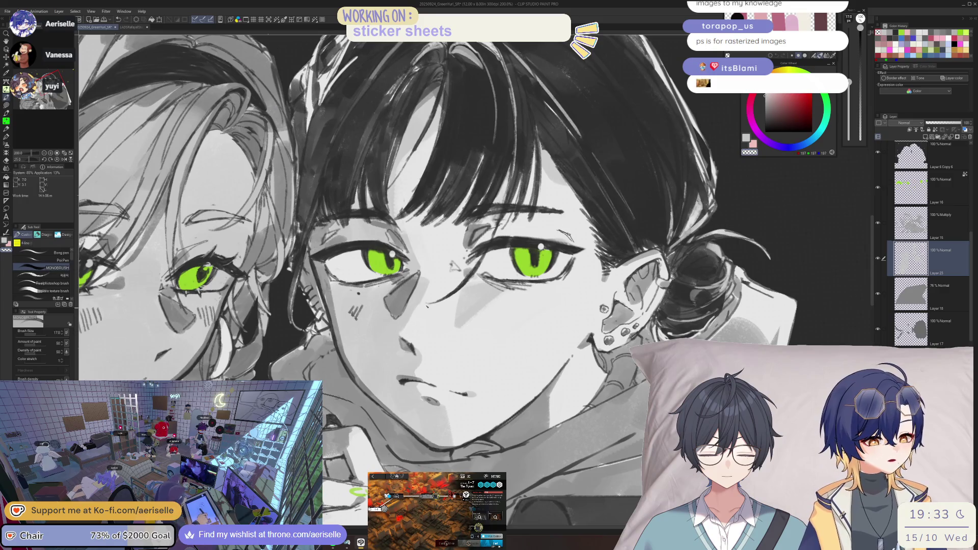
{"action": "key", "text": "h"}
{"action": "key", "text": "ctrl+minus"}
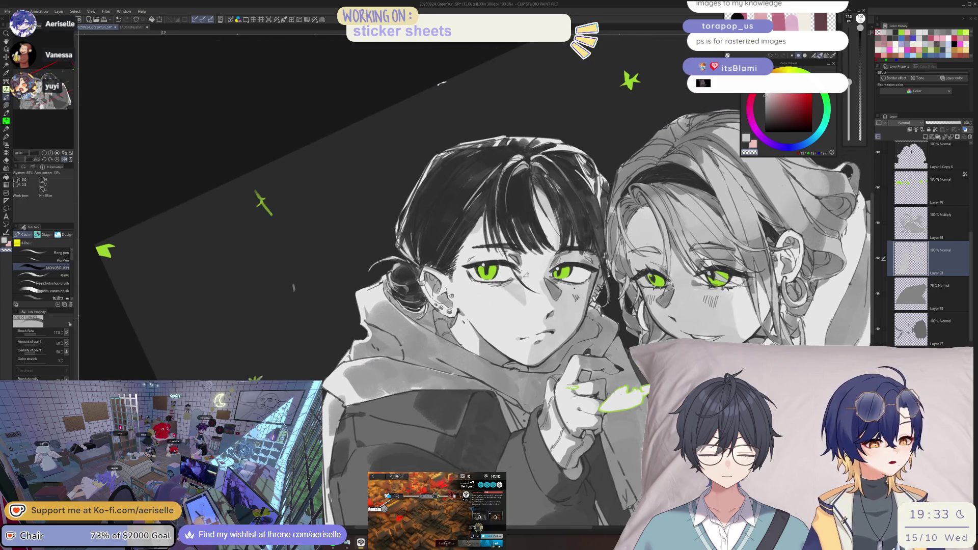
{"action": "key", "text": "ctrl+plus"}
{"action": "key", "text": "h"}
{"action": "key", "text": "ctrl+minus"}
{"action": "key", "text": "ctrl+minus"}
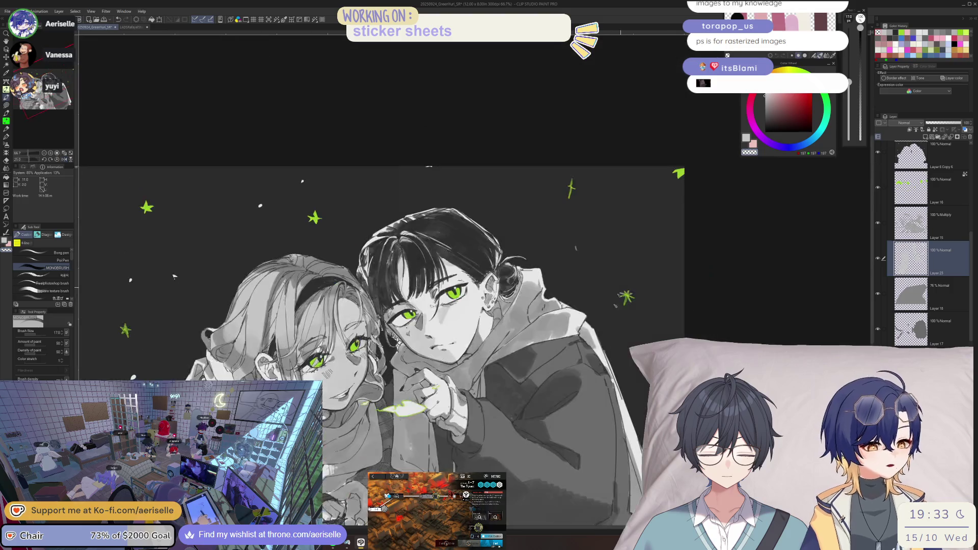
{"action": "key", "text": "ctrl+minus"}
{"action": "key", "text": "ctrl+minus"}
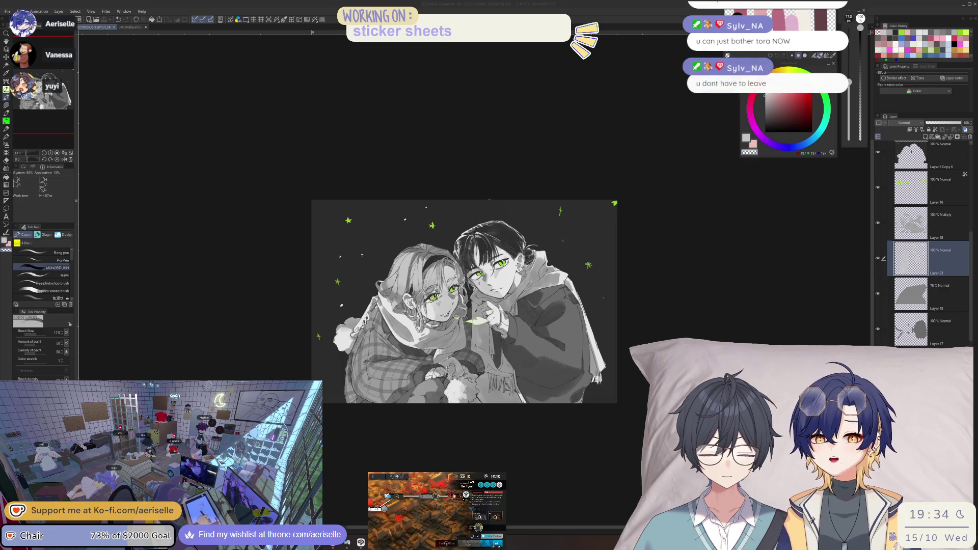
{"action": "scroll", "coordinate": [557, 348], "scroll_direction": "up", "scroll_amount": 3}
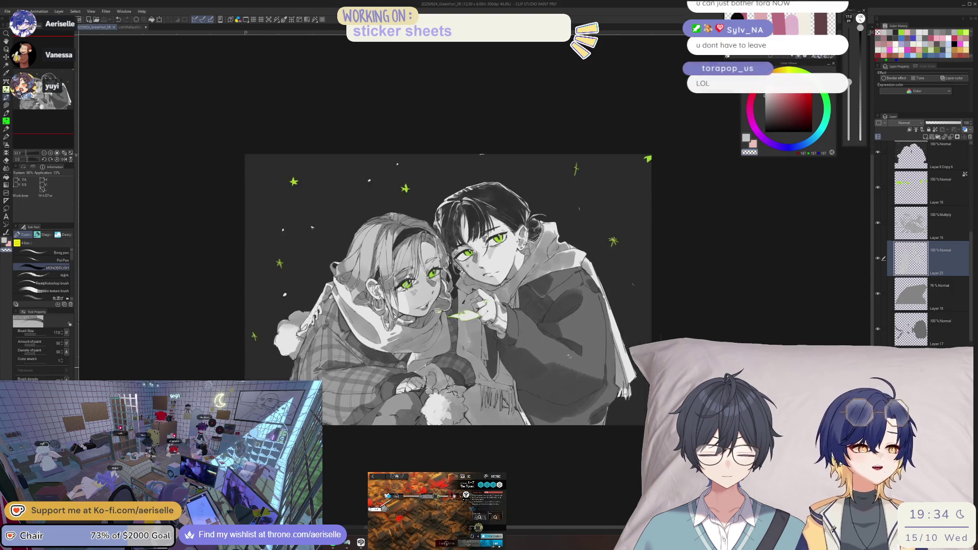
{"action": "scroll", "coordinate": [558, 348], "scroll_direction": "down", "scroll_amount": 2}
{"action": "scroll", "coordinate": [558, 348], "scroll_direction": "up", "scroll_amount": 3}
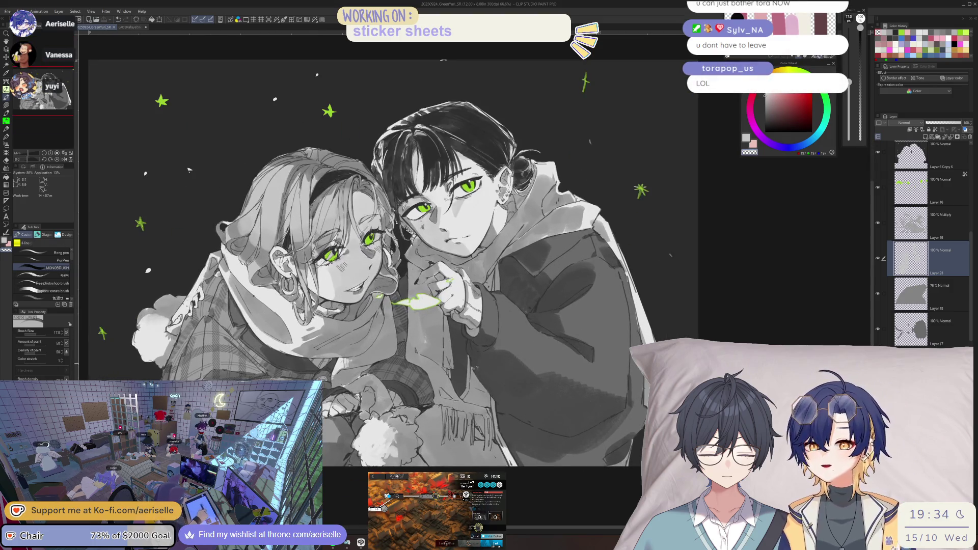